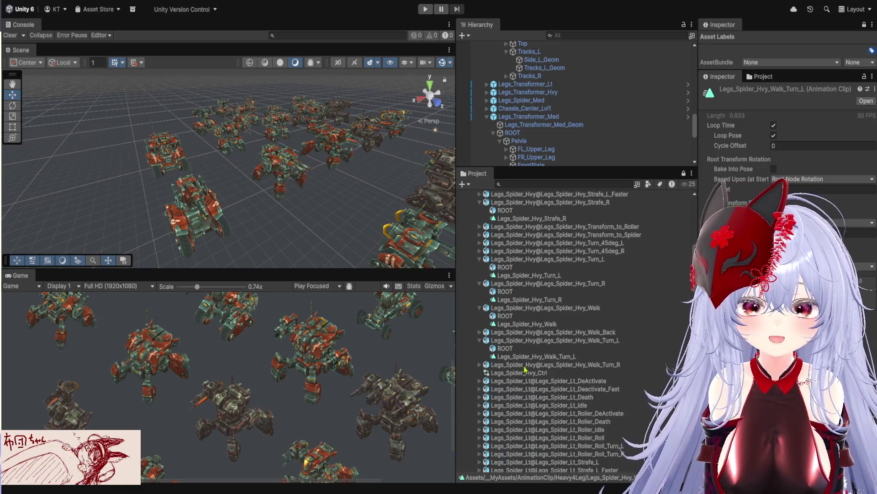
- Expand Legs_Spider_Hvy_Walk_Turn_R and review its Walk_Turn_R clip import settings
click(479, 364)
click(528, 381)
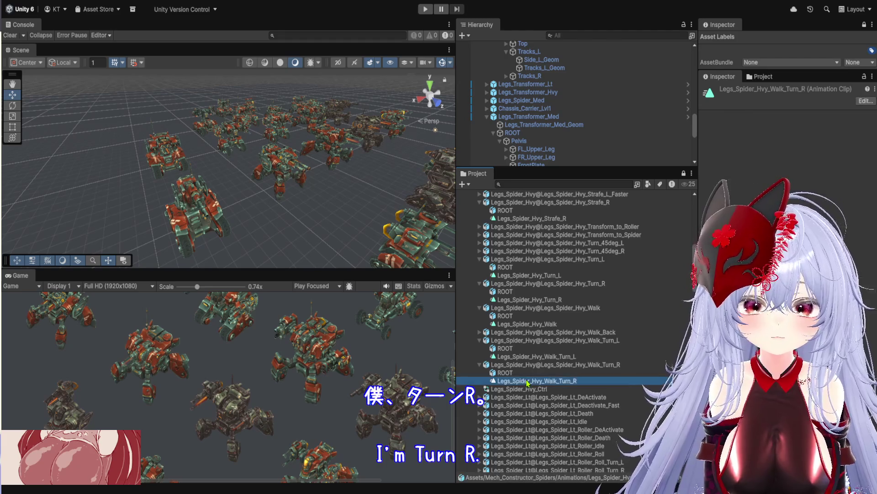
key(ctrl+d)
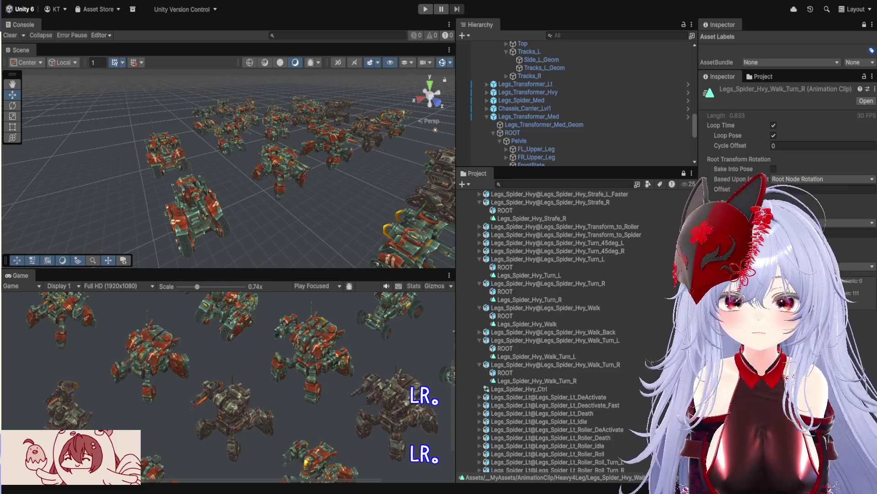
scroll(616, 405, down, 3)
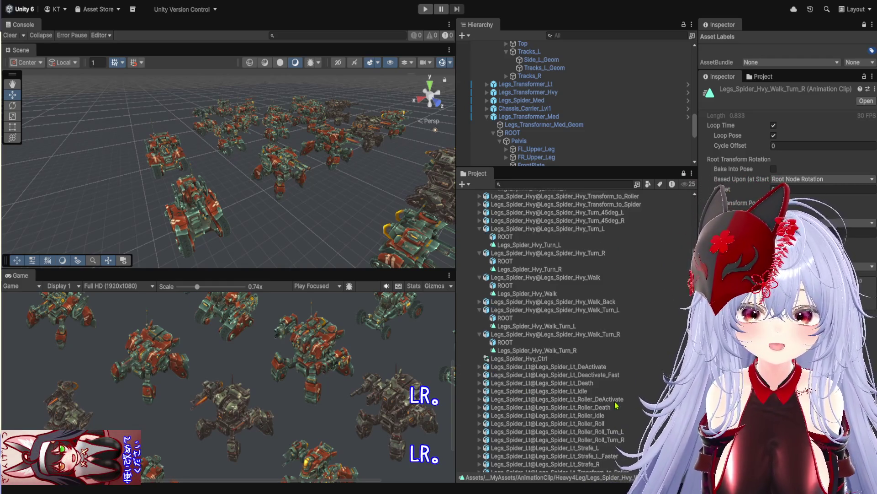
scroll(622, 403, down, 4)
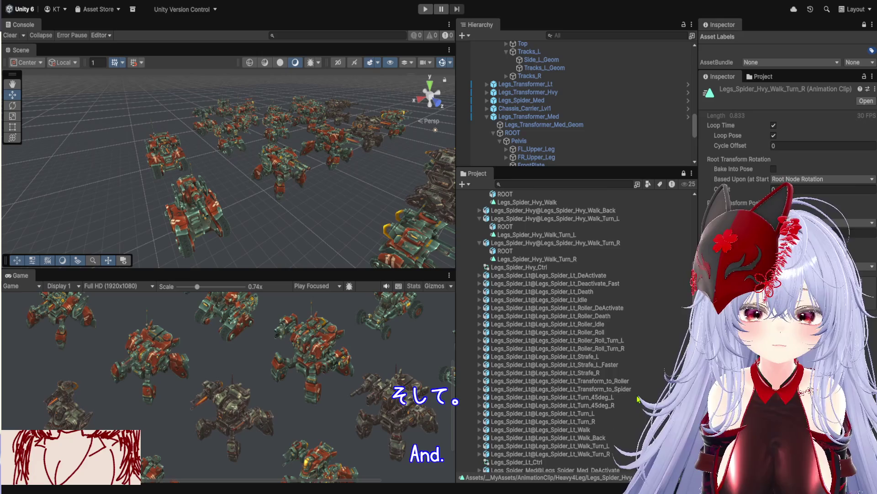
scroll(639, 399, up, 7)
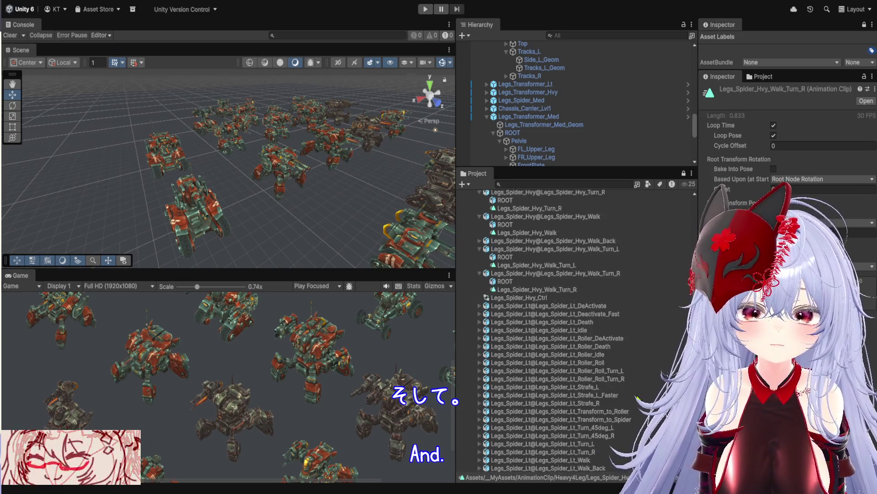
scroll(587, 319, up, 3)
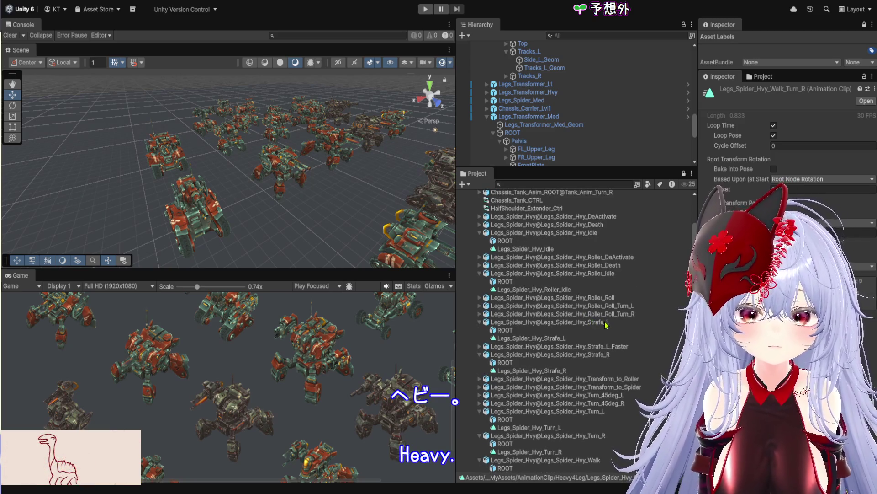
scroll(608, 322, up, 1)
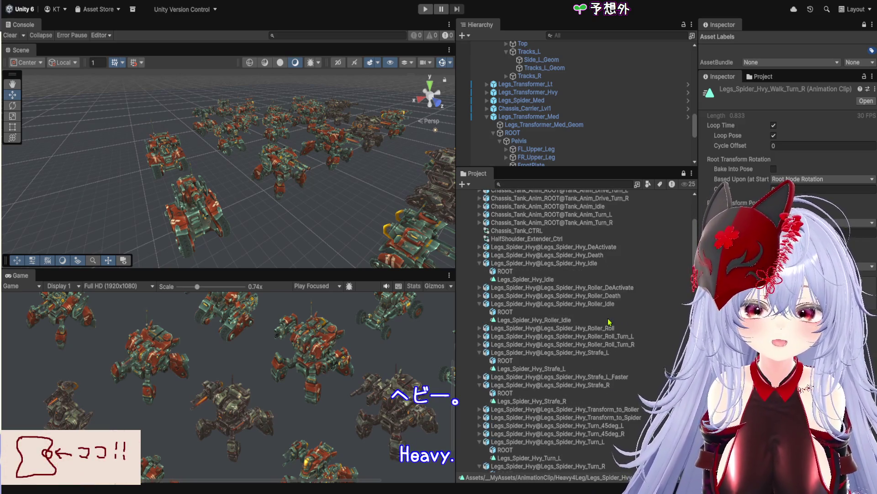
scroll(608, 322, up, 2)
scroll(603, 306, up, 2)
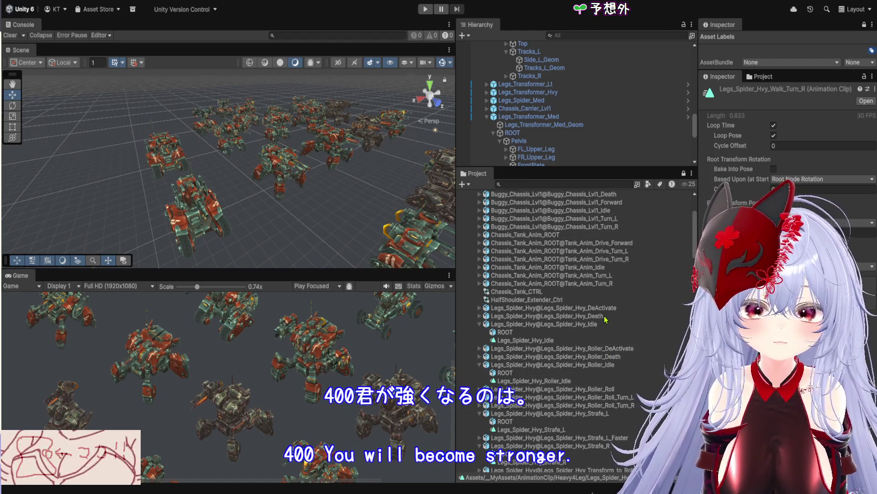
scroll(598, 292, up, 1)
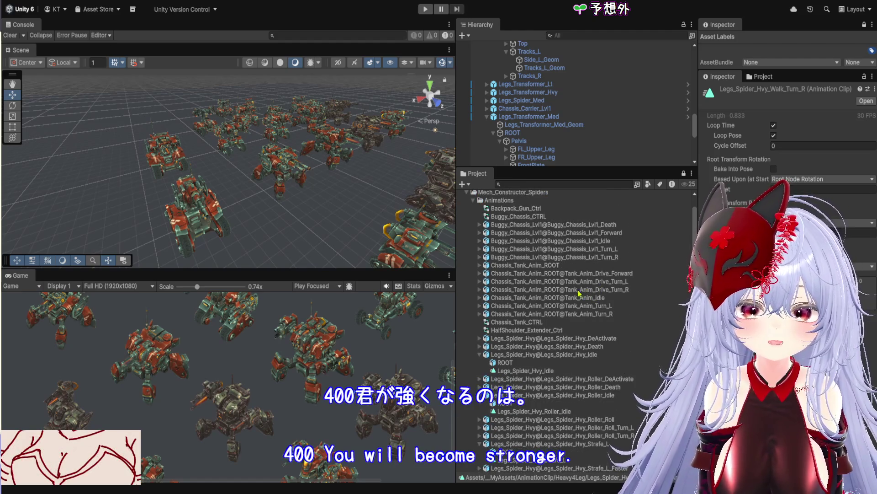
scroll(575, 292, down, 2)
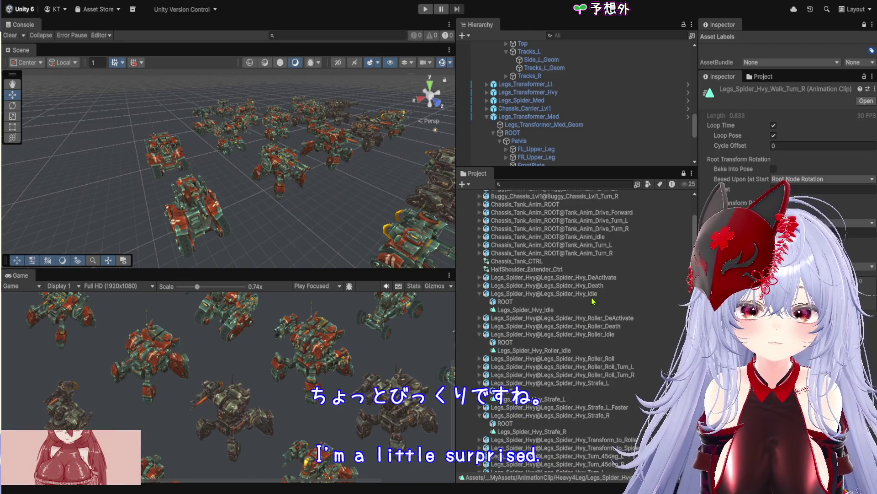
scroll(607, 316, down, 1)
scroll(627, 324, down, 1)
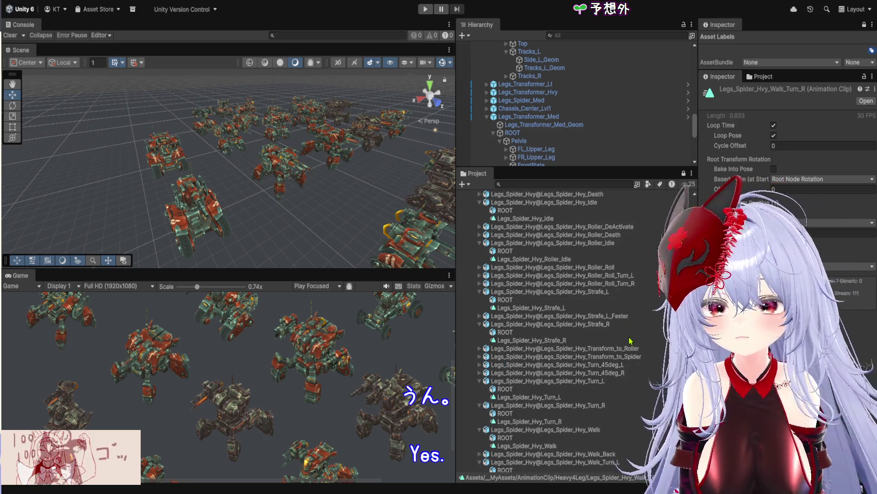
scroll(629, 320, down, 2)
- Compare the Walk_Turn_L and Walk_Turn_R clips, ending on Walk_Turn_L with Loop Time and Loop Pose on
click(537, 447)
click(534, 471)
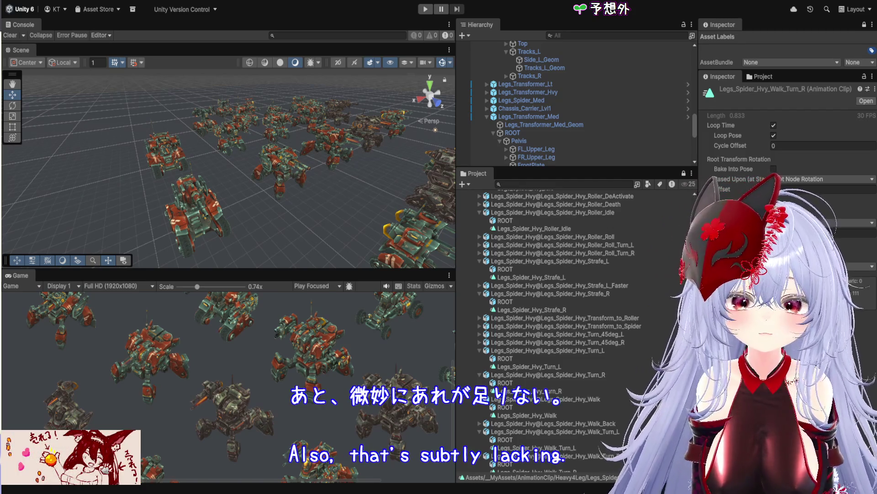
click(537, 447)
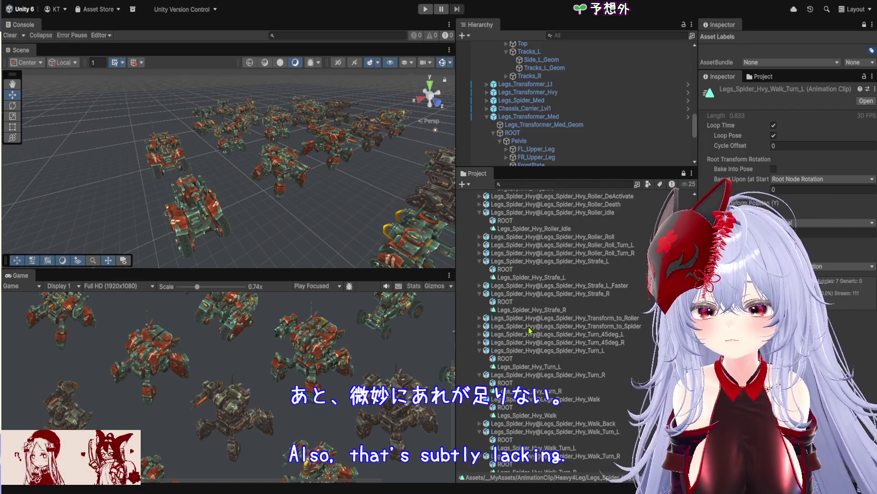
scroll(562, 338, down, 2)
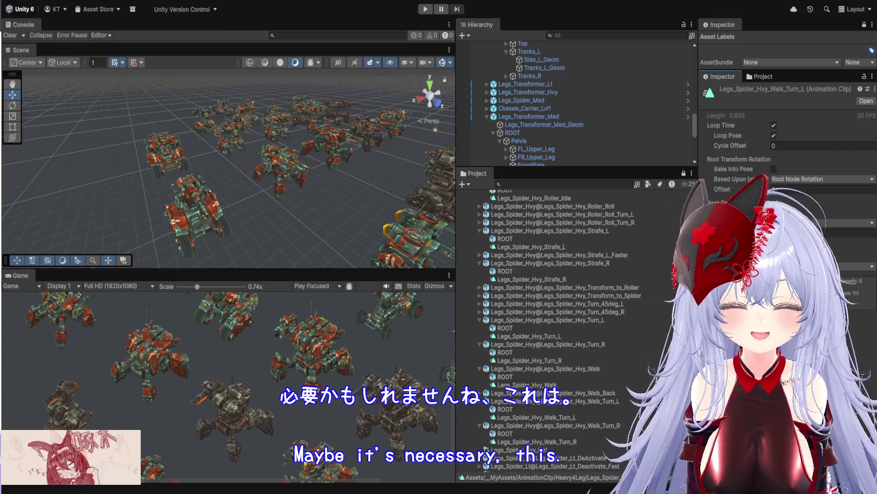
- Scroll past the spider clips into the Prefabs folder and select the Shoulders_Med_Cobra prefab
scroll(587, 315, up, 10)
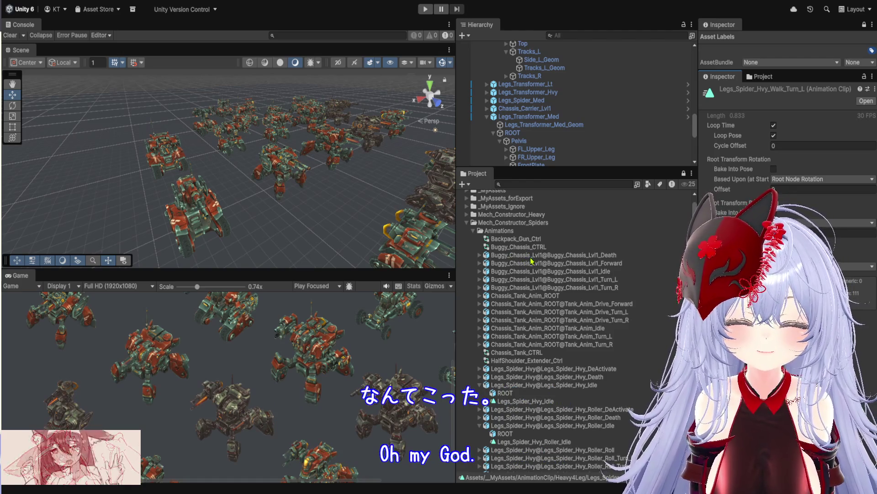
scroll(569, 293, down, 9)
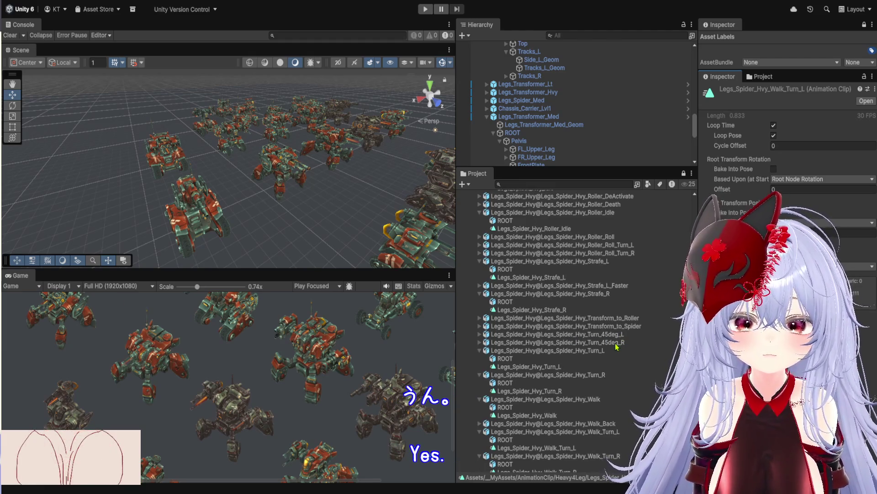
scroll(616, 349, down, 6)
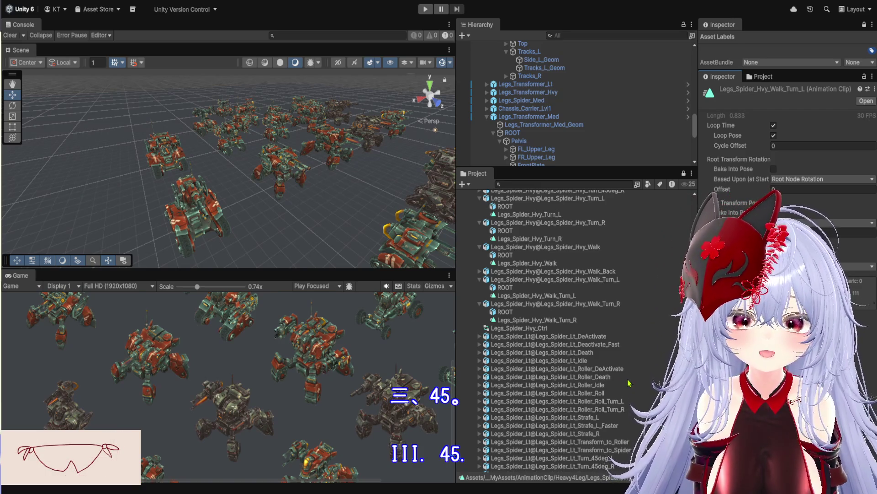
scroll(627, 383, down, 12)
scroll(627, 393, down, 15)
scroll(639, 386, down, 20)
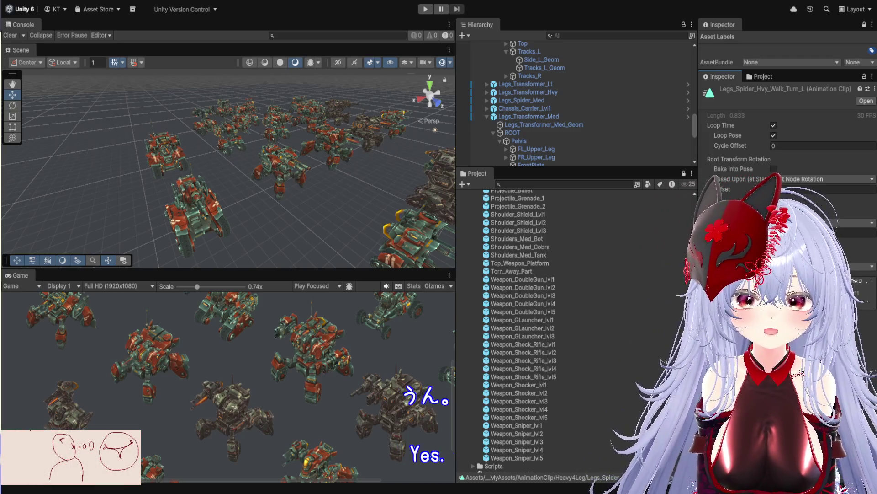
click(532, 249)
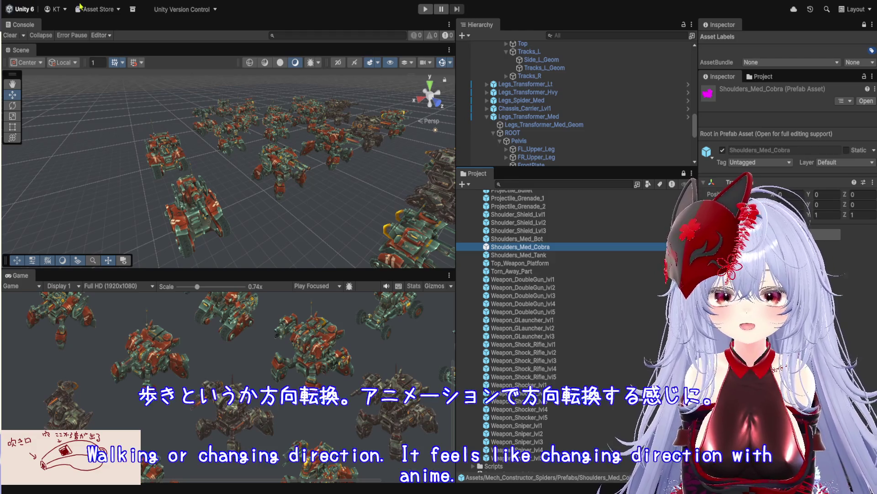
- Scroll back up to Shoulders_Med_Cobra's Transform at position 0, 0, 0 with scale 1
scroll(682, 94, up, 5)
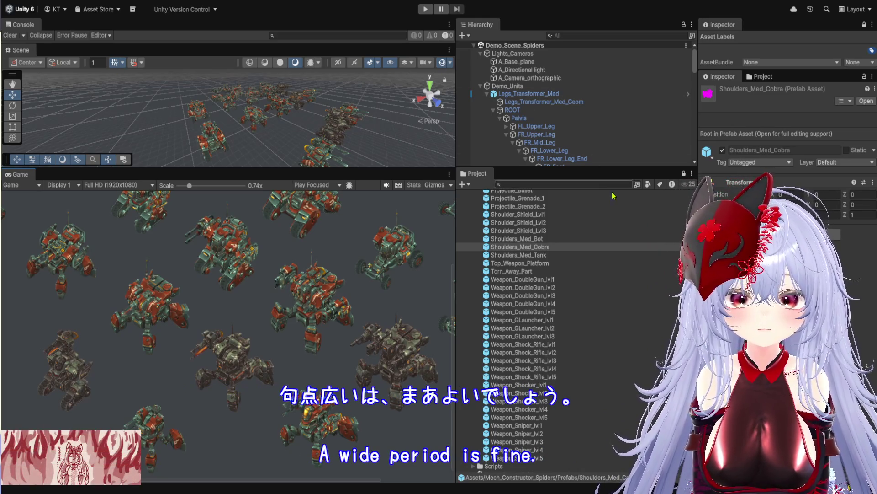
- Drag the panel splitters to make the Scene view taller and wider over the Game view
mouse_move(614, 168)
mouse_down()
mouse_move(613, 467)
mouse_move(610, 427)
mouse_up()
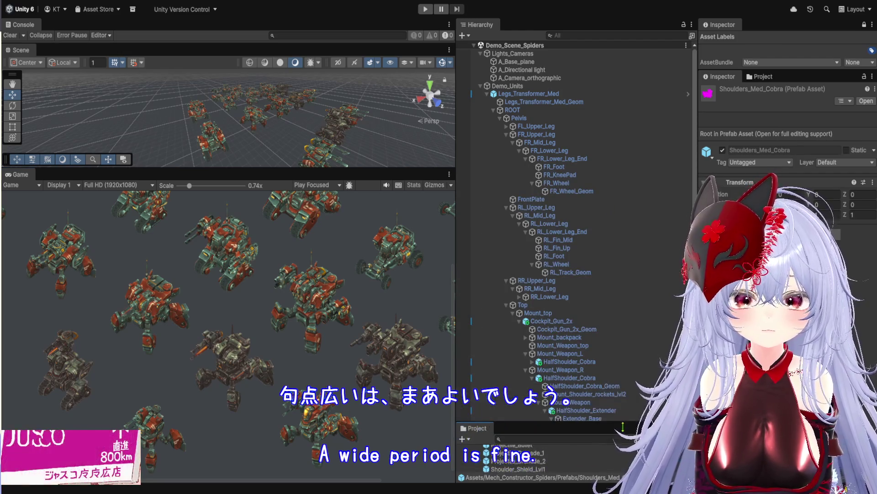
scroll(608, 267, down, 2)
scroll(608, 267, down, 10)
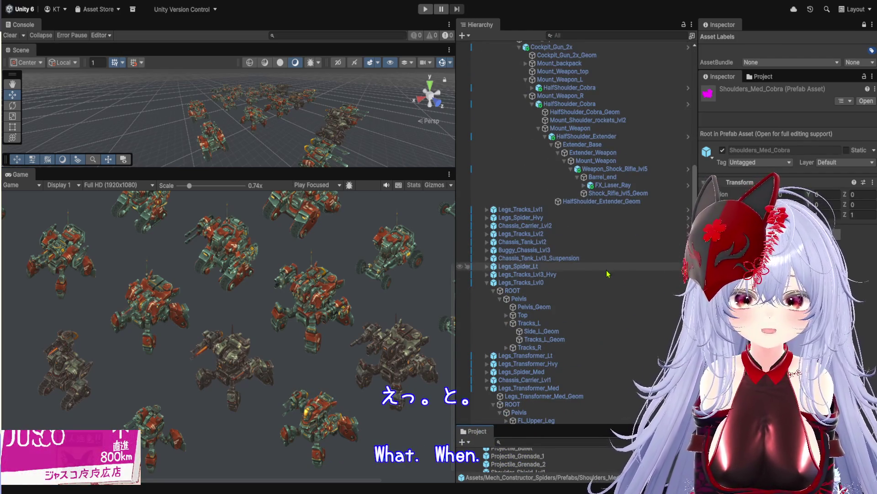
drag(416, 171, 416, 360)
drag(456, 236, 609, 237)
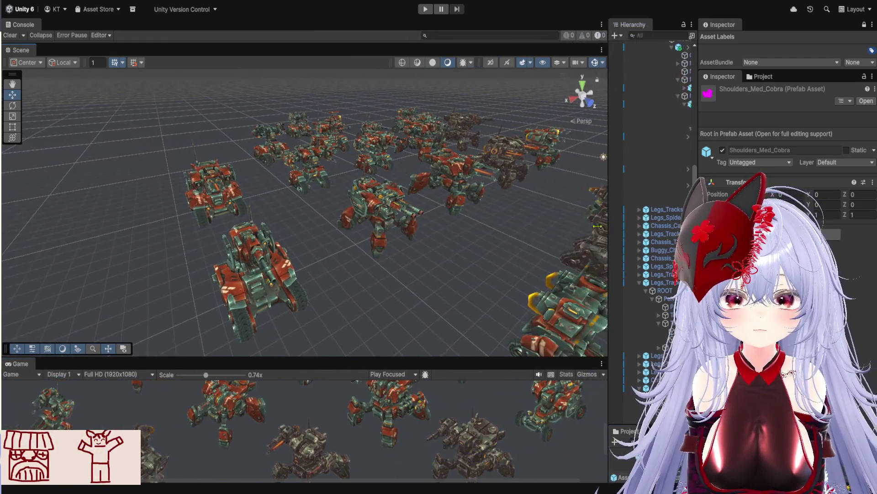
- Zoom and orbit the Scene camera toward the heavy mech robots, then widen the Hierarchy panel
scroll(460, 240, up, 10)
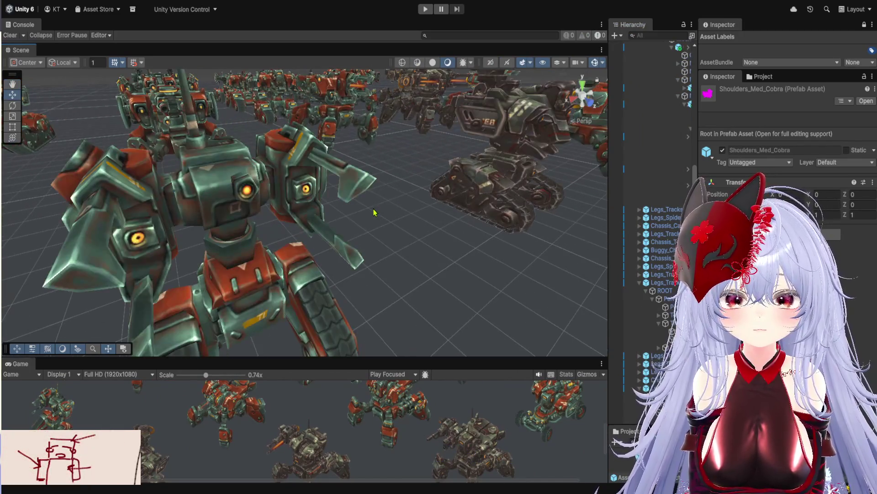
scroll(374, 212, down, 5)
drag(374, 212, 319, 212)
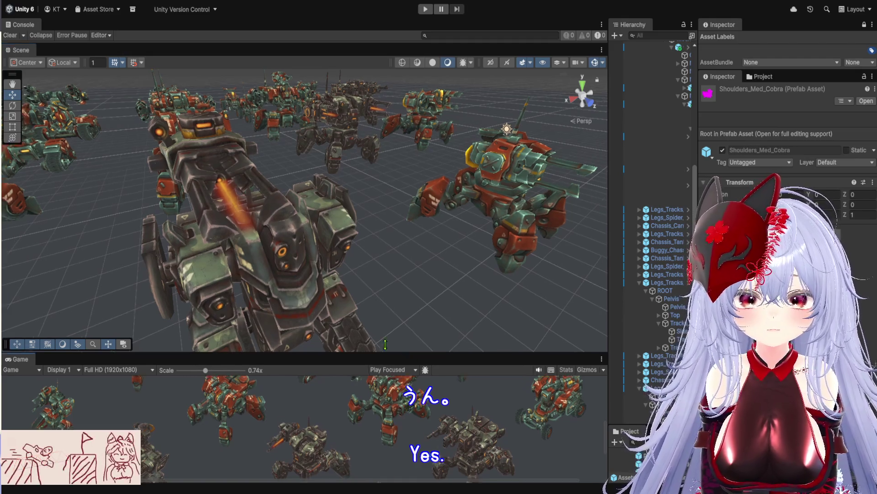
mouse_move(609, 227)
mouse_down()
mouse_move(372, 227)
mouse_move(639, 237)
mouse_move(542, 239)
mouse_up()
drag(698, 115, 743, 114)
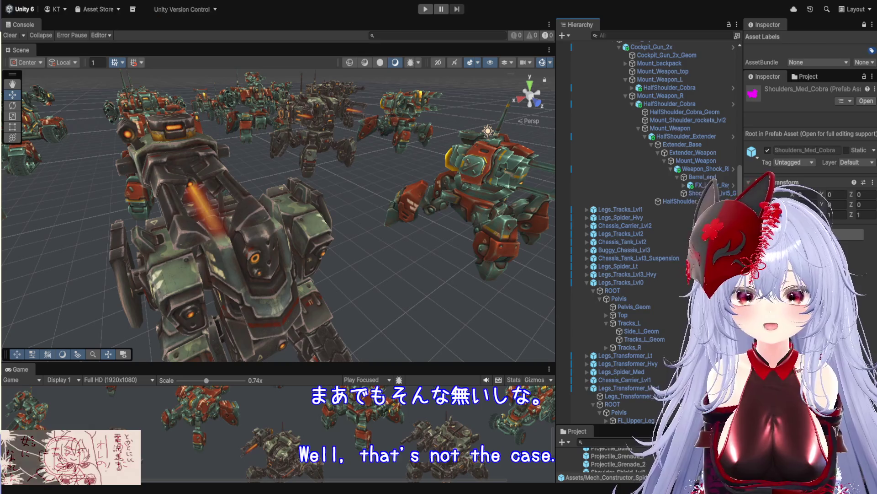
- Make the Project list taller and wider, scrolling to the Antenna, Backpack and Cockpit prefabs
scroll(600, 230, down, 5)
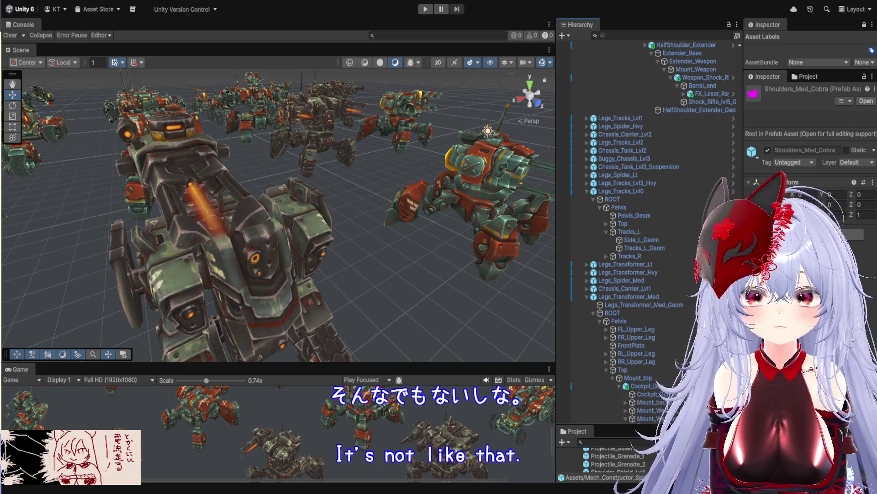
drag(649, 427, 649, 238)
scroll(665, 338, down, 10)
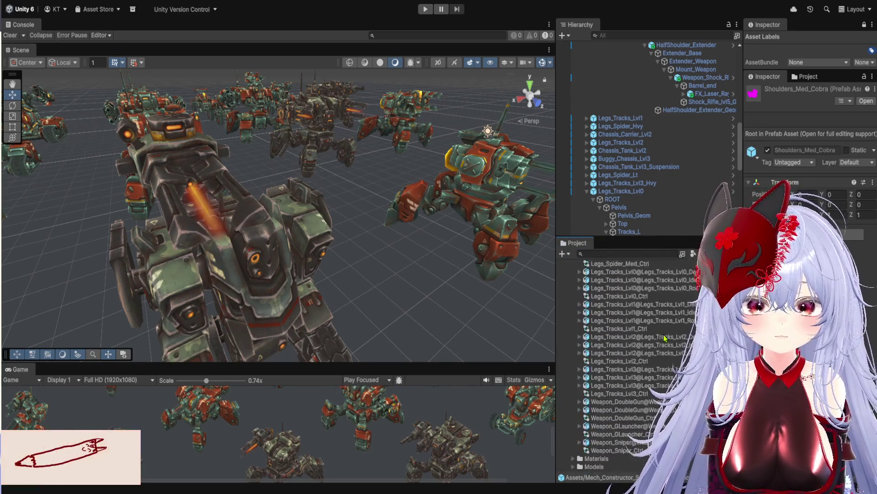
scroll(665, 338, up, 5)
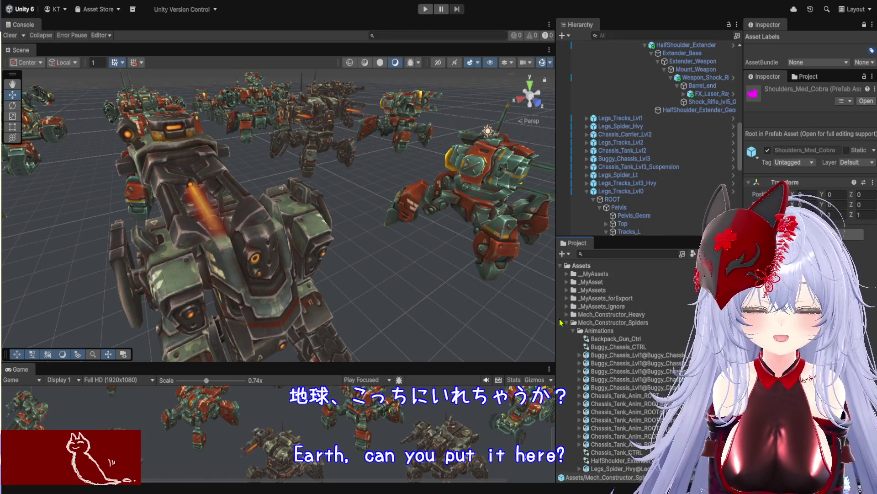
drag(557, 322, 385, 322)
scroll(501, 363, down, 10)
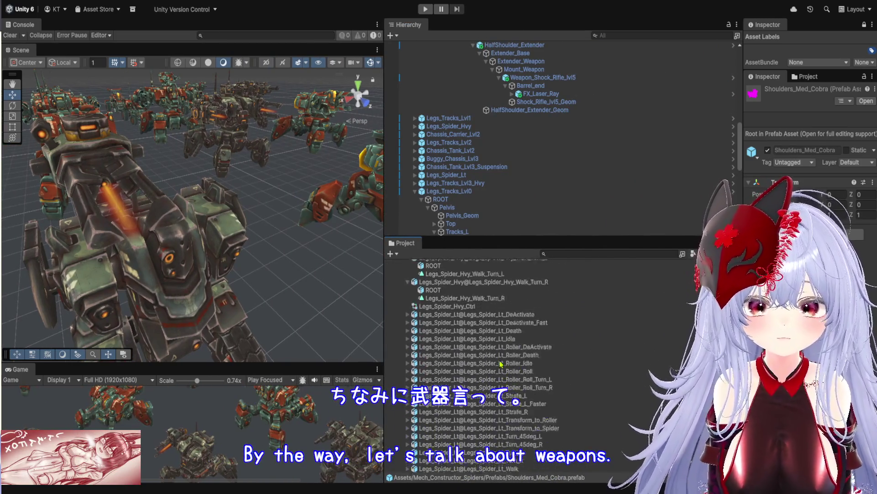
scroll(501, 363, up, 15)
scroll(502, 372, down, 3)
- Open and orbit Cockpit_Gun_Flat_Full, then look at the Cockpit_Gunbot and Cockpit_Gunner prefabs
double_click(469, 333)
mouse_move(292, 276)
mouse_down()
mouse_move(292, 180)
mouse_move(286, 190)
mouse_move(311, 223)
mouse_move(353, 234)
mouse_move(565, 237)
mouse_up()
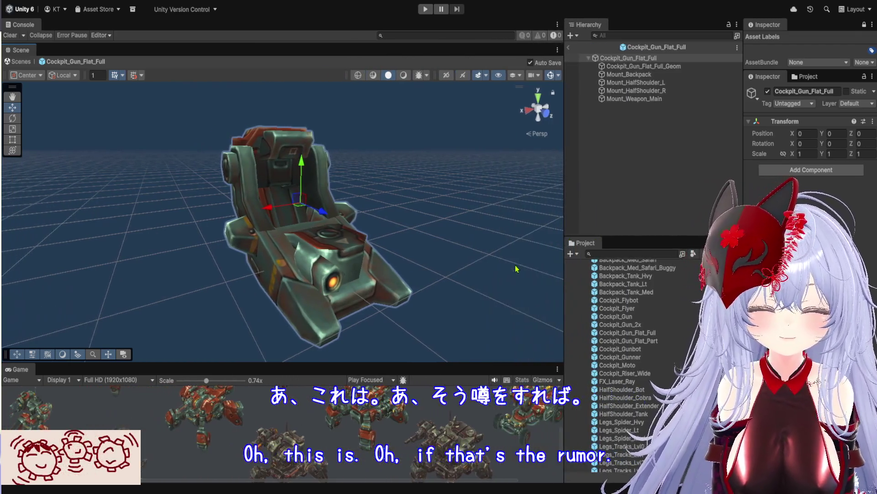
double_click(649, 349)
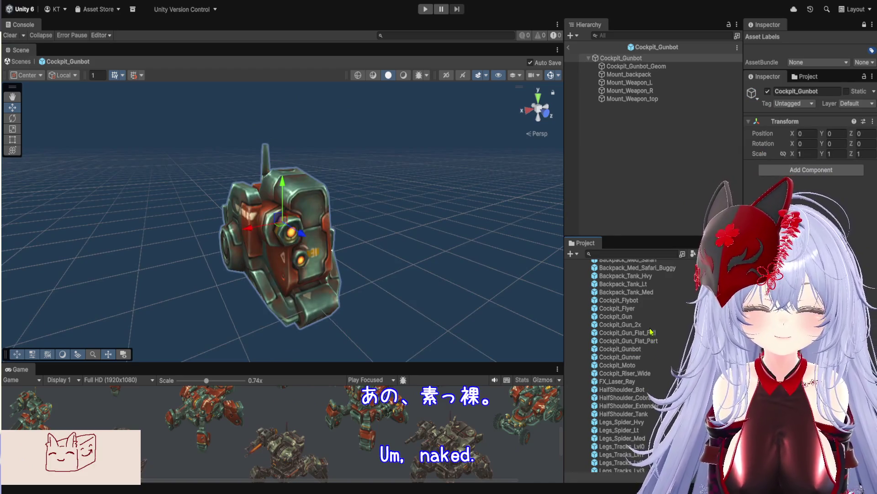
double_click(652, 332)
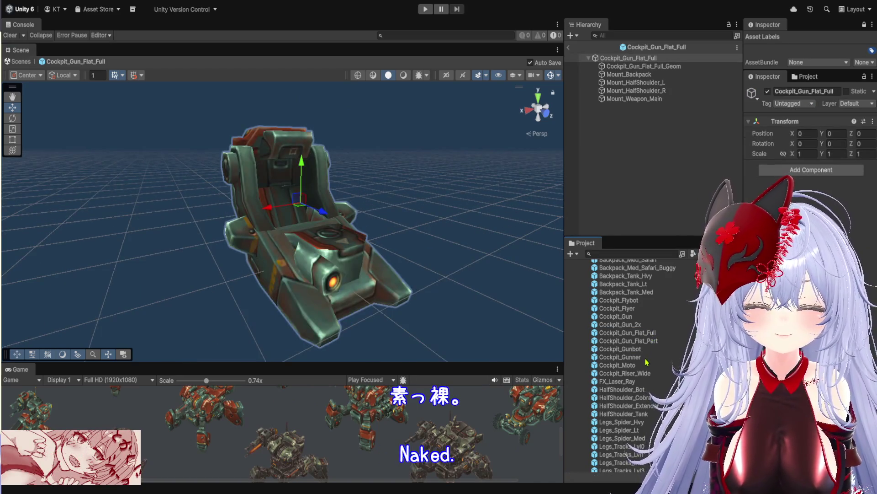
double_click(646, 357)
- Open Cockpit_Moto, Cockpit_Gunner and Cockpit_Gun_Flat_Part, viewing the cockpit seat up close
click(646, 364)
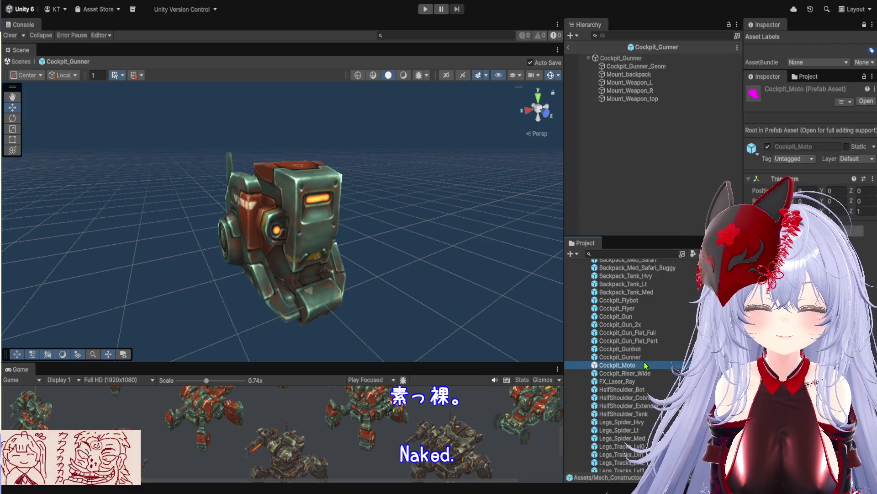
double_click(646, 365)
double_click(646, 358)
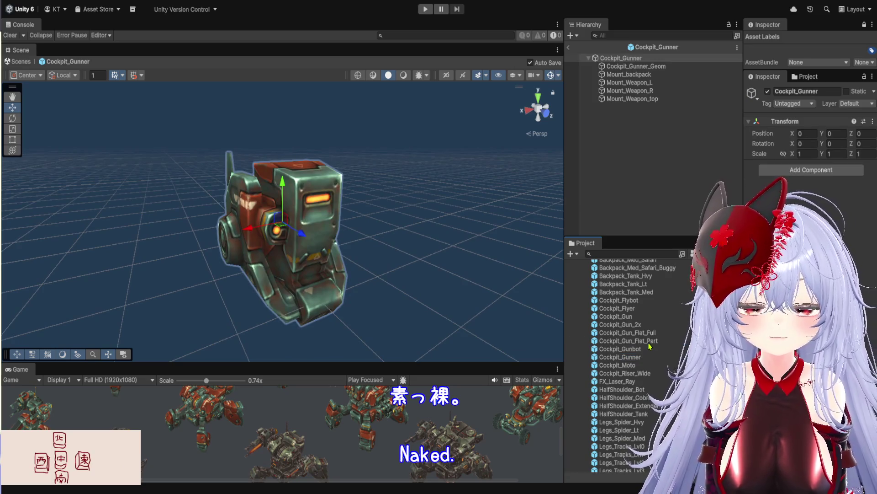
double_click(649, 341)
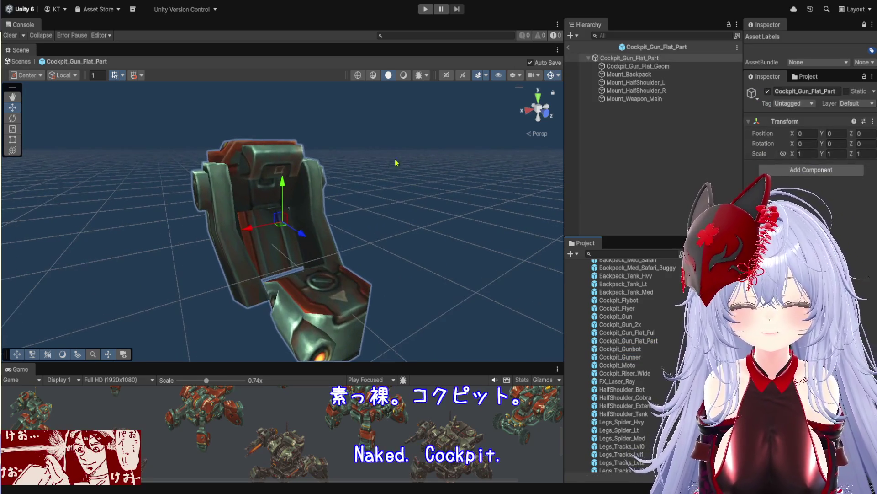
click(385, 137)
mouse_move(369, 197)
mouse_down()
mouse_move(374, 190)
mouse_move(316, 207)
mouse_move(383, 273)
mouse_up()
scroll(362, 204, up, 5)
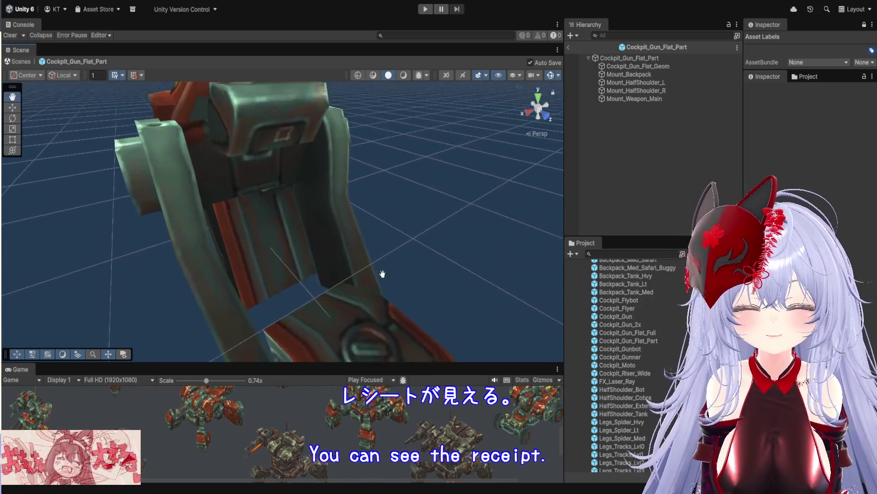
scroll(382, 272, down, 3)
scroll(398, 314, up, 4)
mouse_move(398, 313)
mouse_down()
mouse_move(355, 182)
mouse_move(349, 255)
mouse_move(270, 198)
mouse_move(235, 196)
mouse_move(341, 207)
mouse_up()
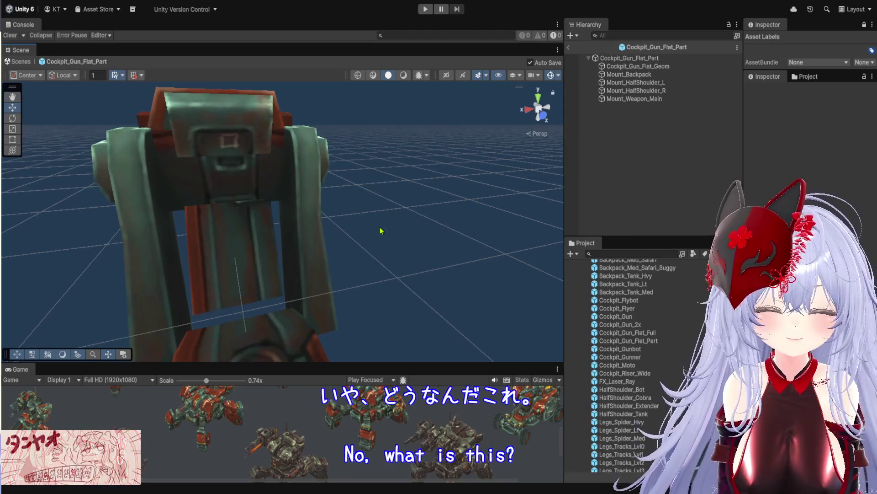
- Open Cockpit_Flyer, Cockpit_Flybot, Cockpit_Gunner and Cockpit_Moto, finishing on Cockpit_Riser_Wide
double_click(644, 308)
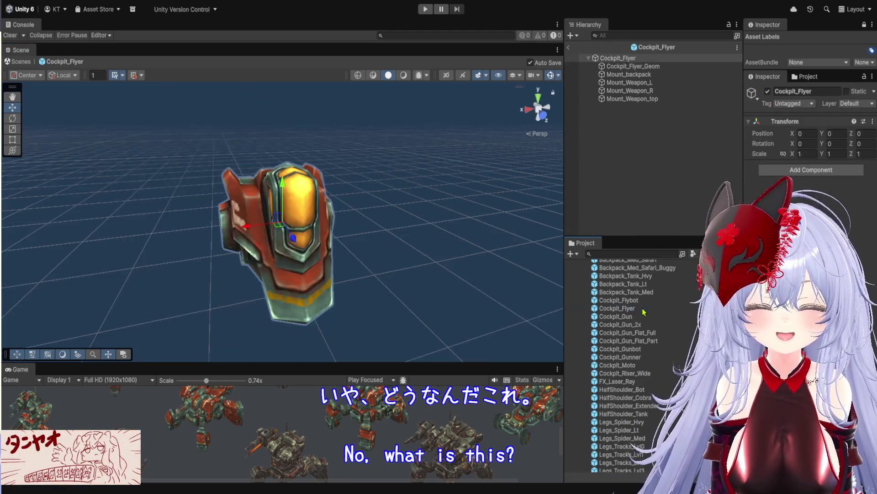
click(645, 301)
double_click(645, 302)
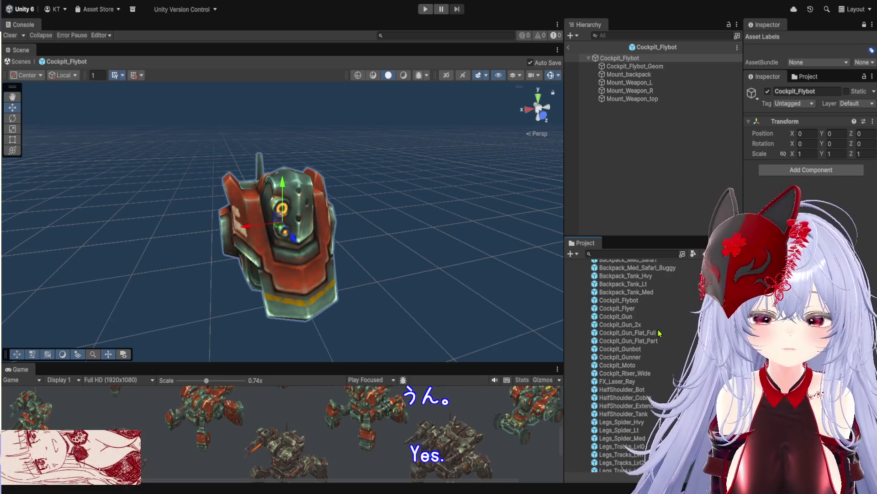
double_click(646, 357)
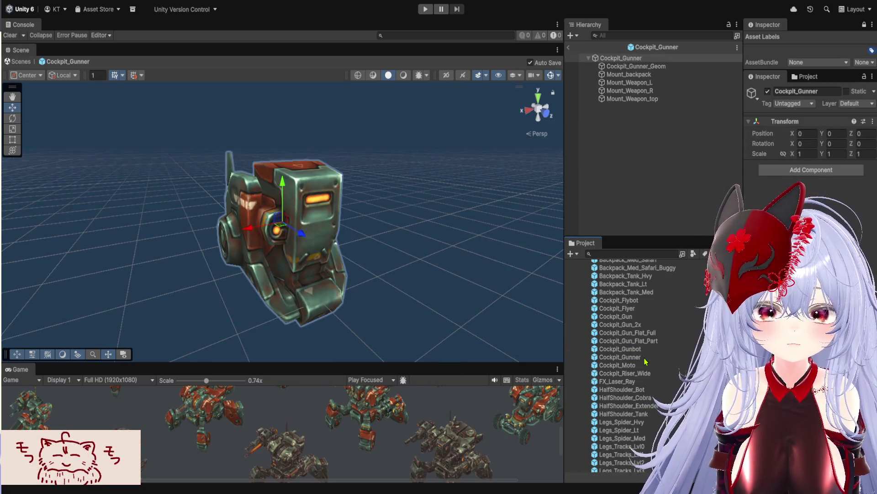
double_click(646, 365)
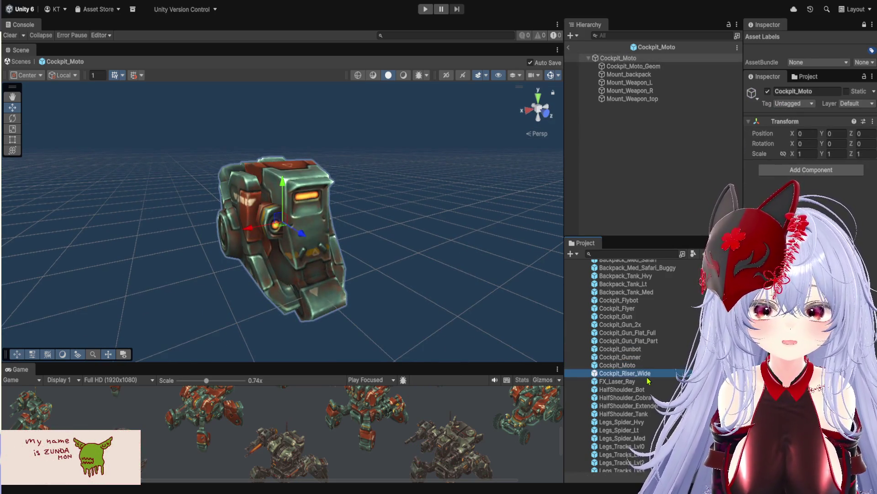
double_click(647, 376)
scroll(662, 414, down, 2)
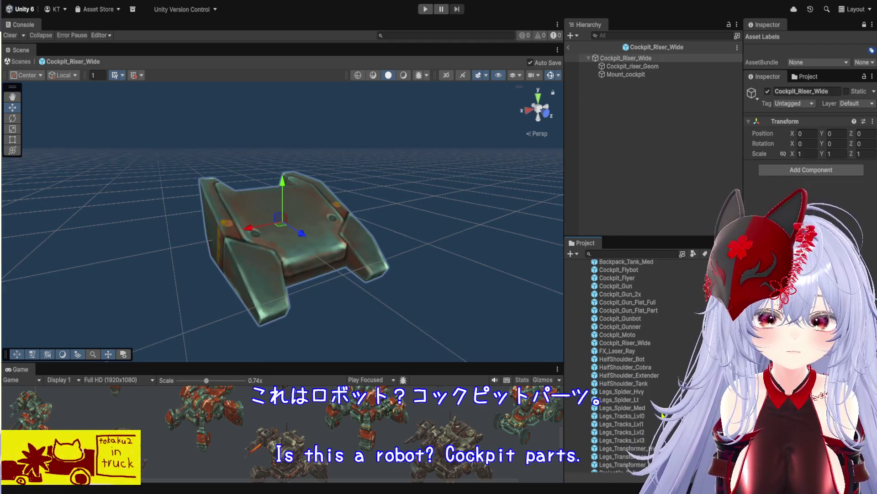
- Open the Legs_Spider_Hvy prefab and its Legs_Spider_Hvy_Ctrl controller in the Animator
double_click(646, 391)
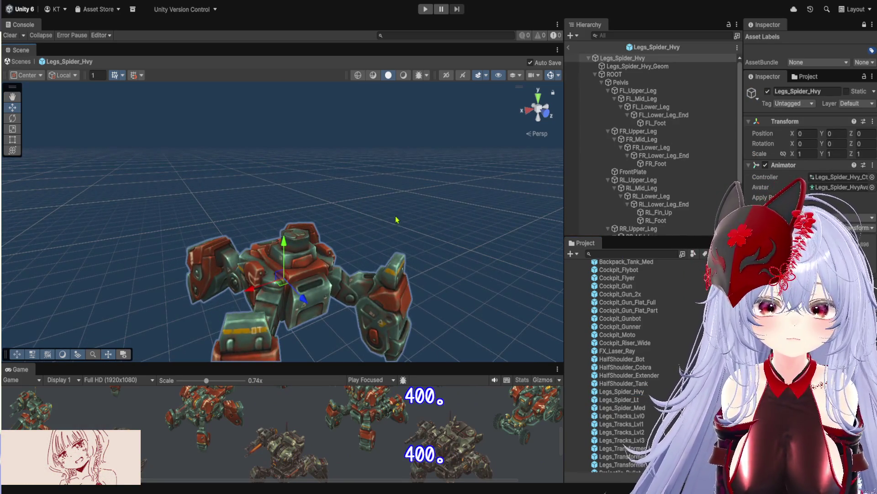
double_click(844, 177)
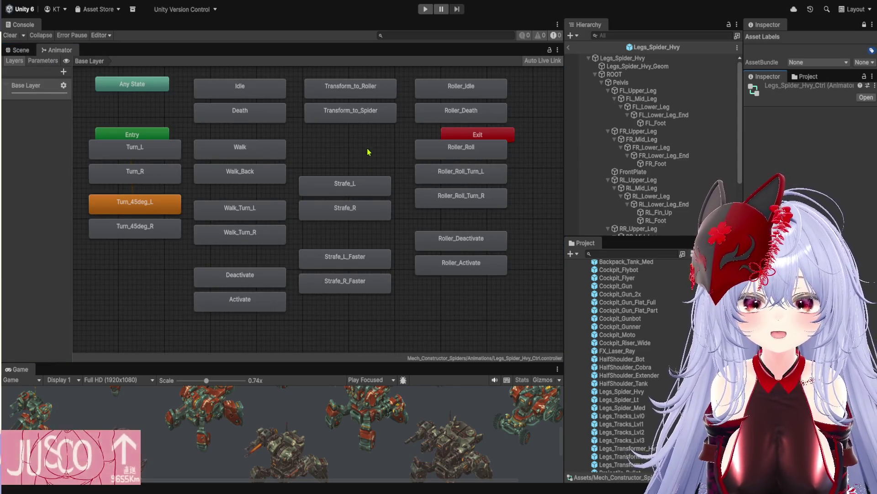
- Check the Strafe_R_Faster state's speed and pan the graph to fit all states
scroll(340, 157, up, 2)
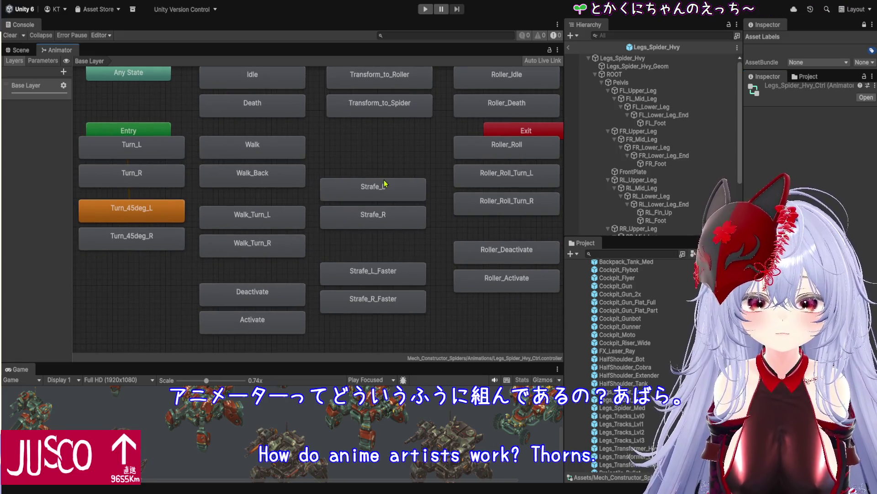
click(381, 299)
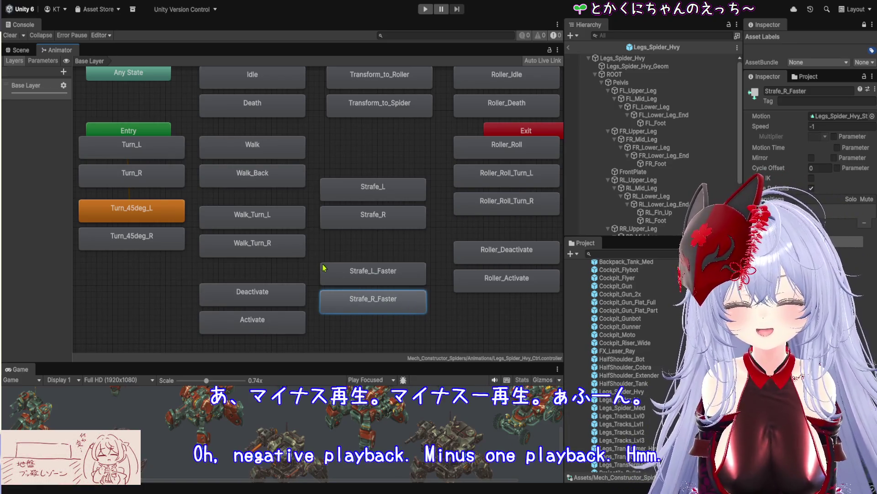
mouse_move(173, 273)
mouse_down()
mouse_move(211, 306)
mouse_move(178, 305)
mouse_move(170, 289)
mouse_up()
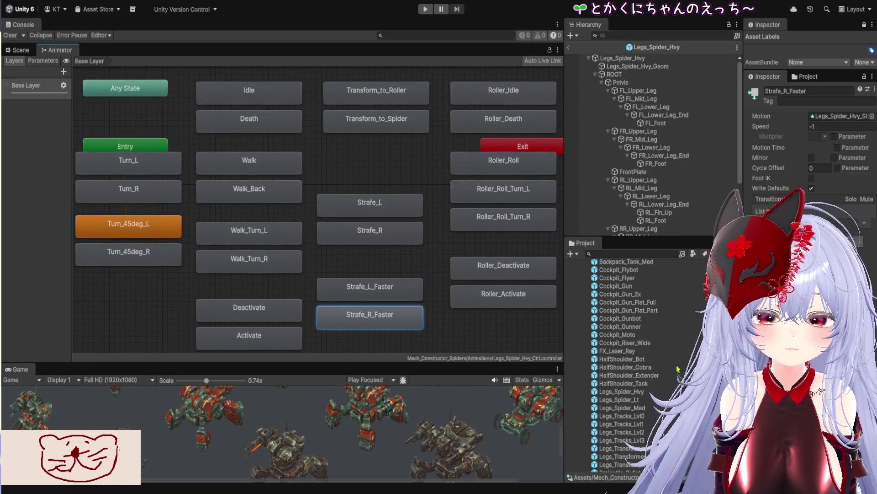
scroll(669, 383, down, 5)
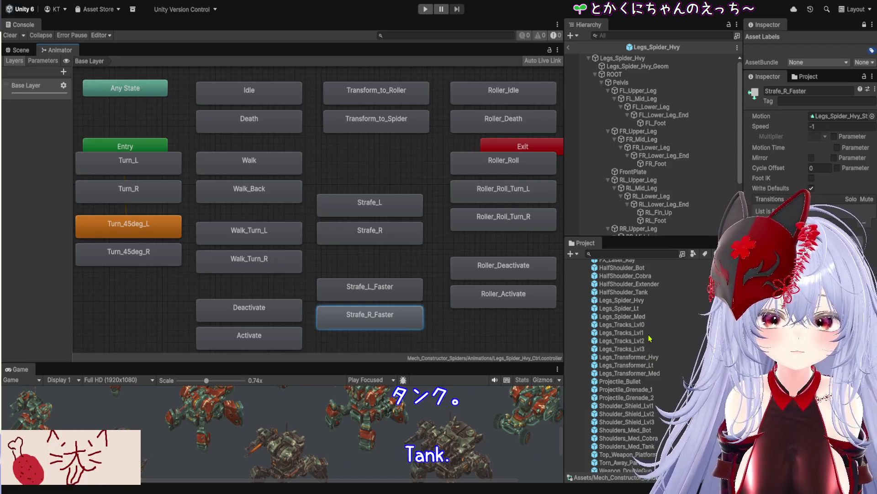
- Open Legs_Tracks_Lvl0, inspect its Roll state, then preview the Lvl1 and Lvl2 track prefabs
double_click(649, 325)
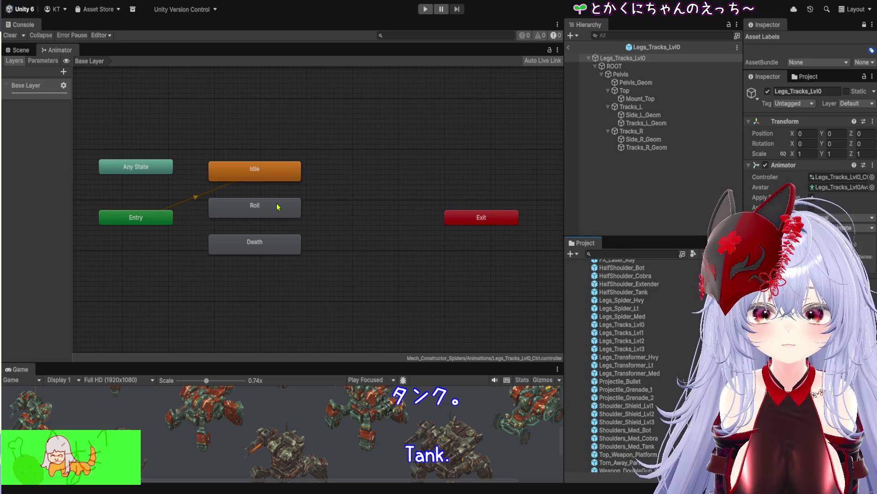
click(276, 214)
click(655, 333)
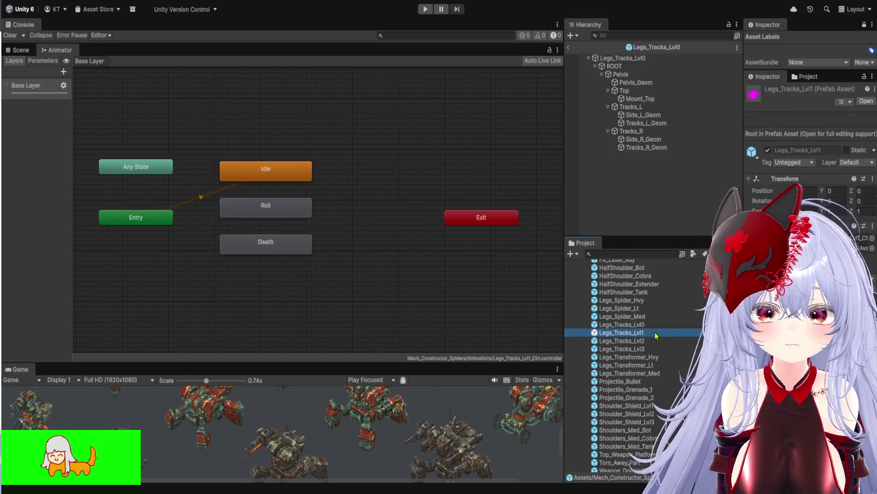
click(654, 343)
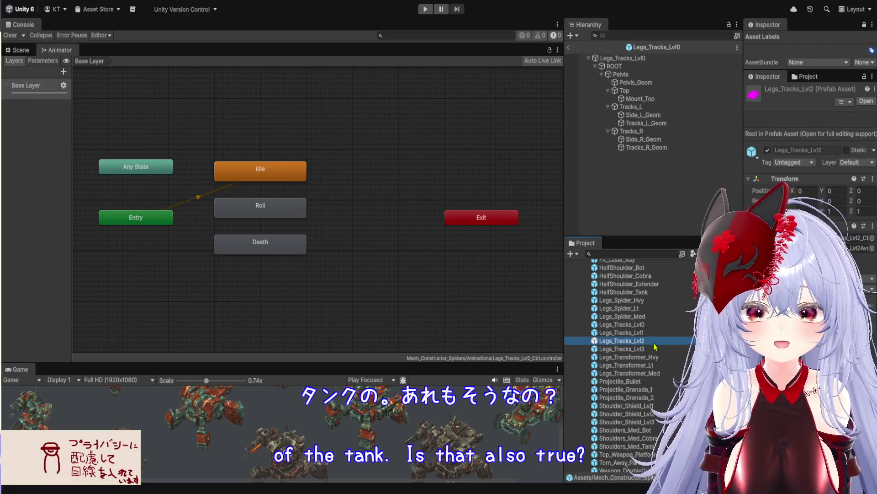
scroll(663, 366, down, 7)
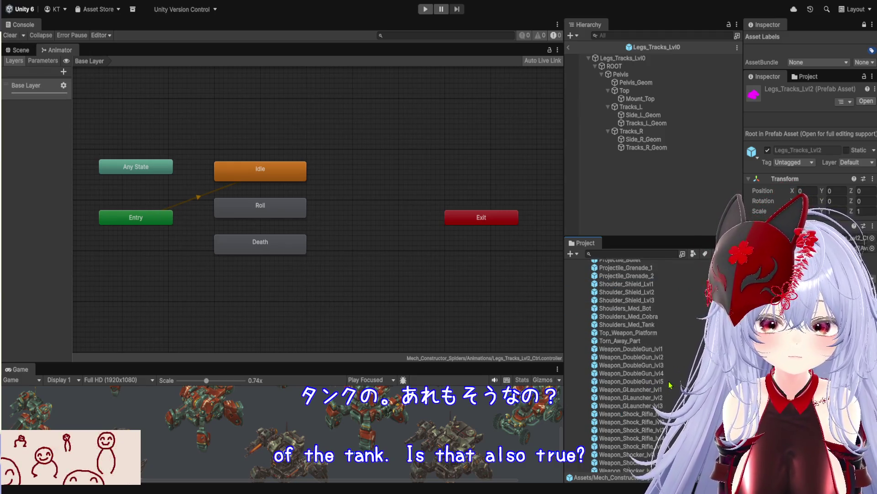
scroll(670, 385, up, 15)
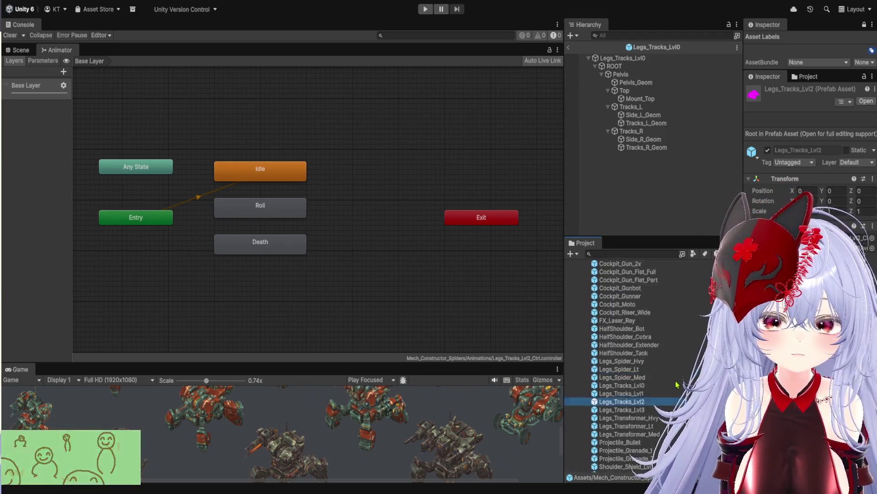
scroll(676, 385, up, 4)
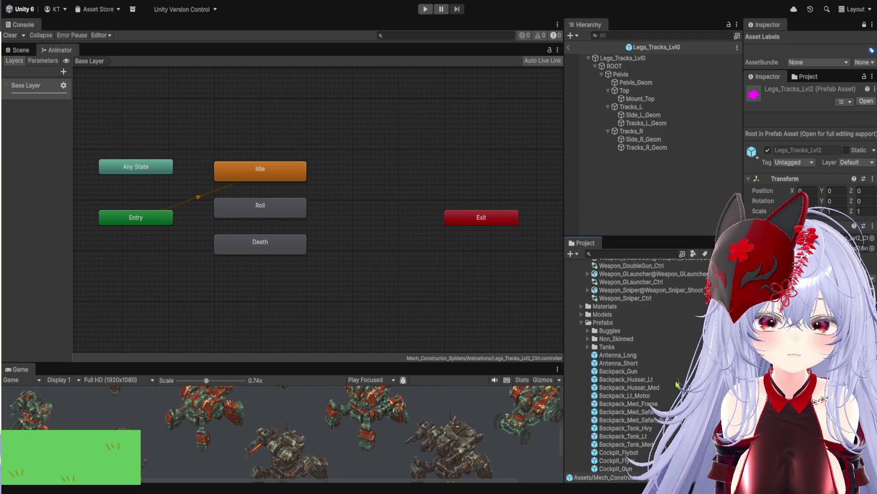
click(589, 347)
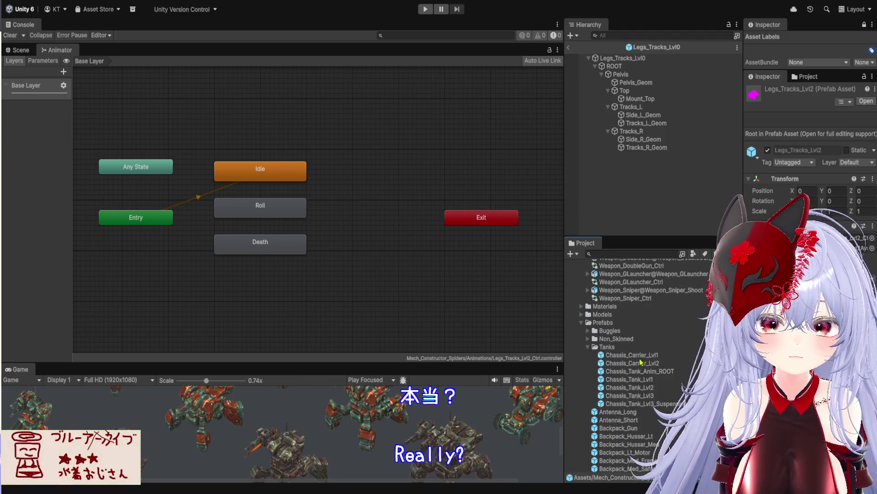
- Open Chassis_Tank_Lvl3_Suspension after previewing Lvl1 and Lvl2, and inspect its ROOT, Pelvis and Body_Geom
double_click(658, 380)
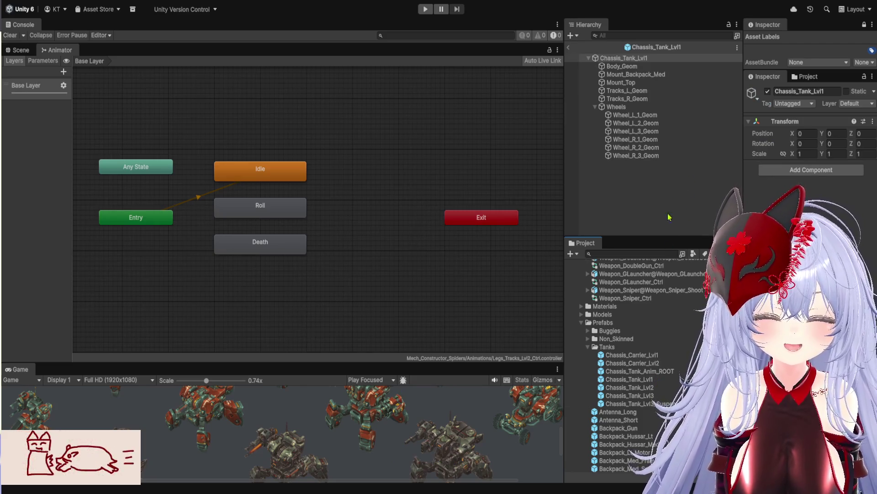
click(658, 387)
click(660, 403)
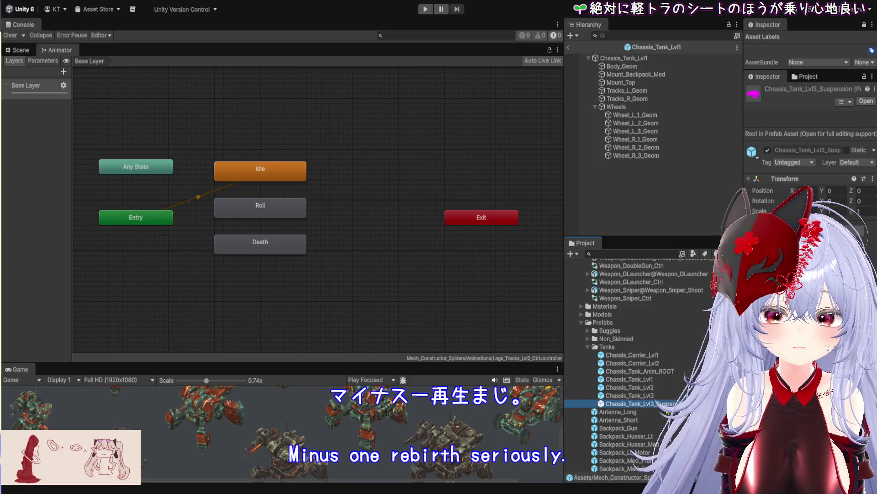
double_click(607, 404)
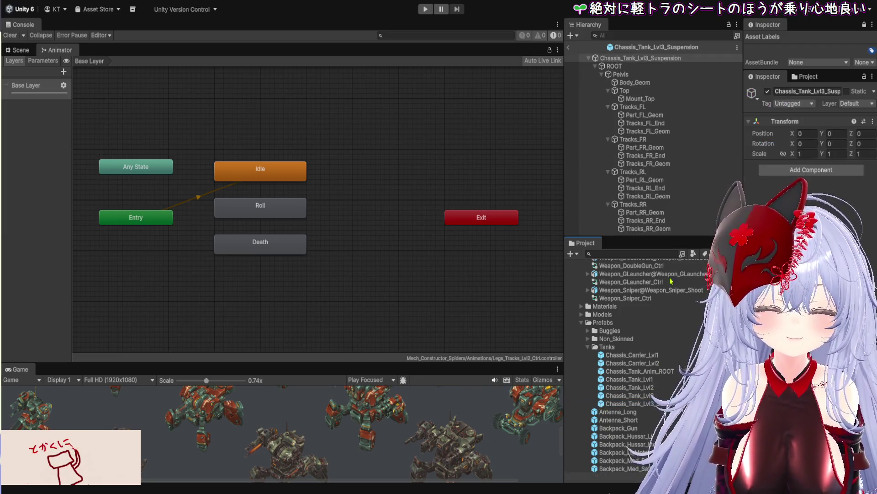
click(636, 67)
click(637, 75)
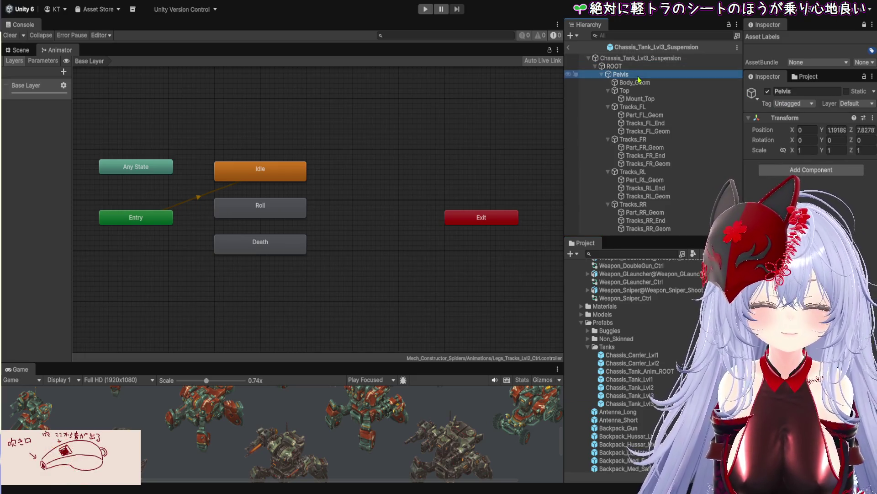
click(640, 83)
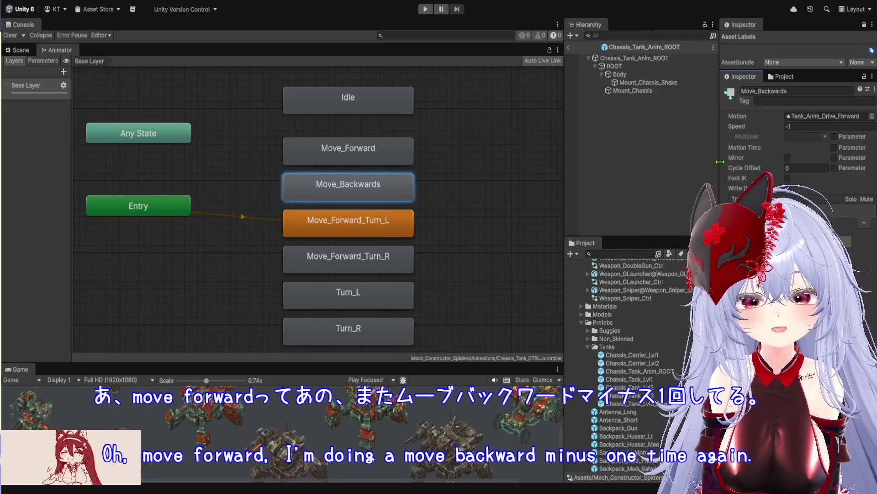
drag(721, 161, 721, 162)
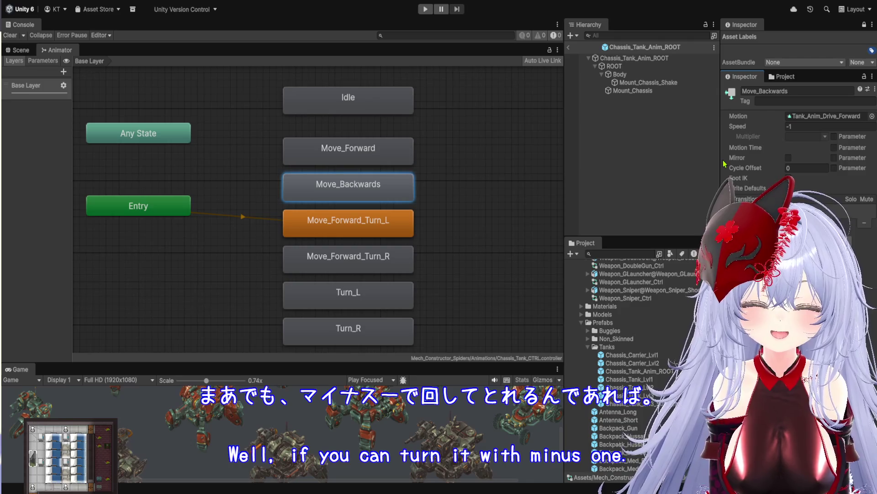
drag(721, 176, 712, 175)
- Review Move_Forward_Turn_L/R, Turn_L and Turn_R, ending on Turn_R's Tank_Anim_Turn_R at speed 1
click(331, 231)
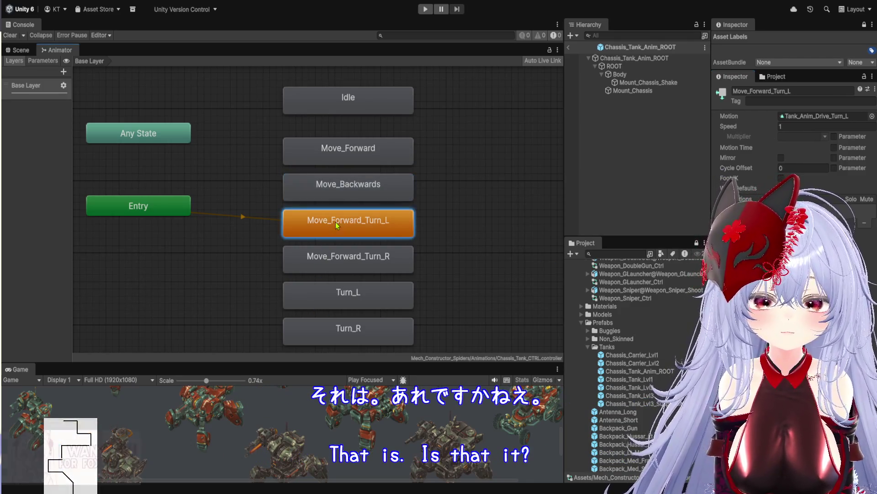
click(345, 266)
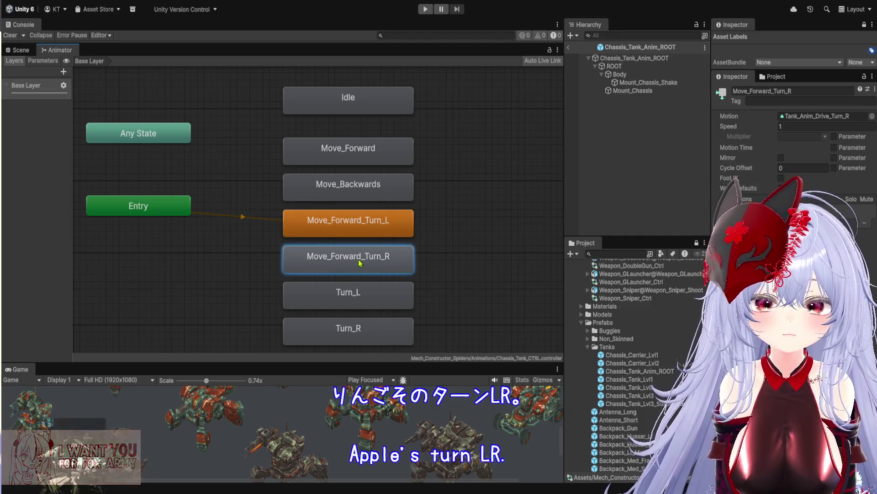
click(385, 293)
click(392, 330)
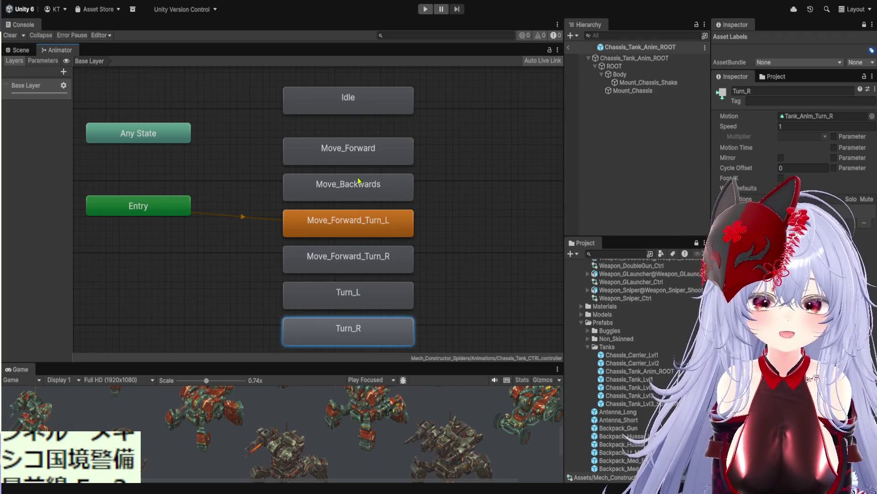
drag(711, 138, 721, 137)
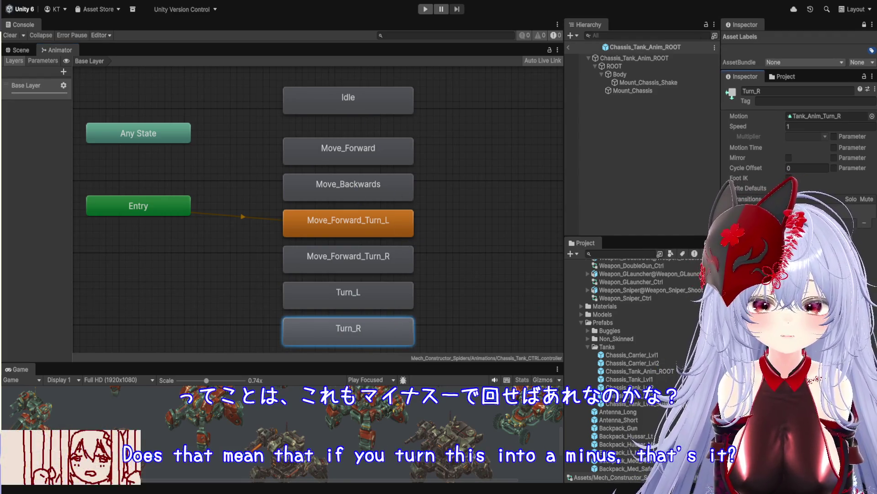
scroll(645, 366, down, 12)
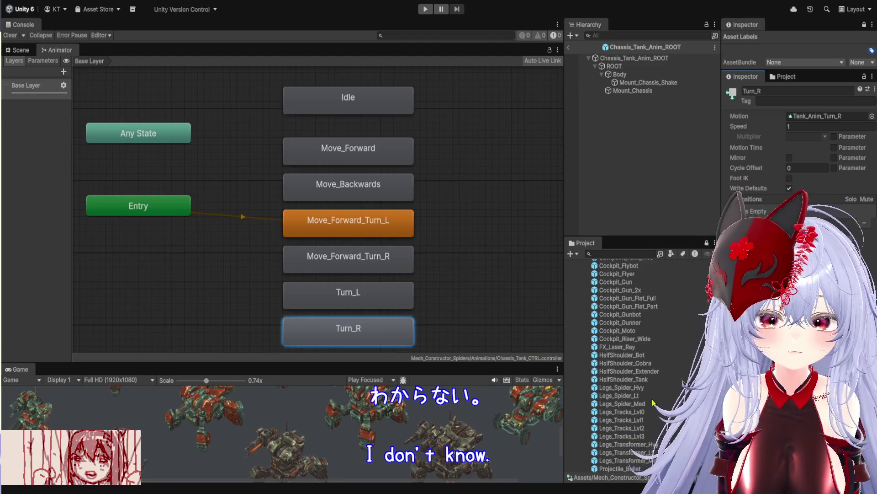
scroll(662, 416, down, 3)
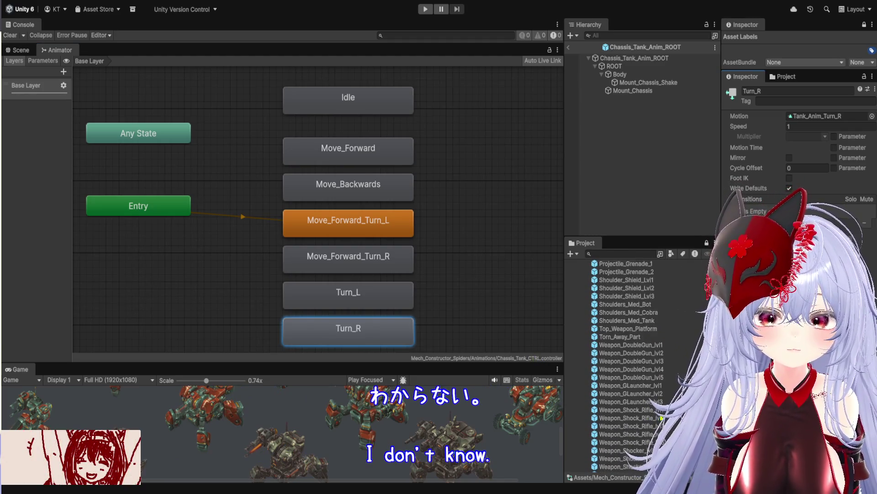
double_click(651, 345)
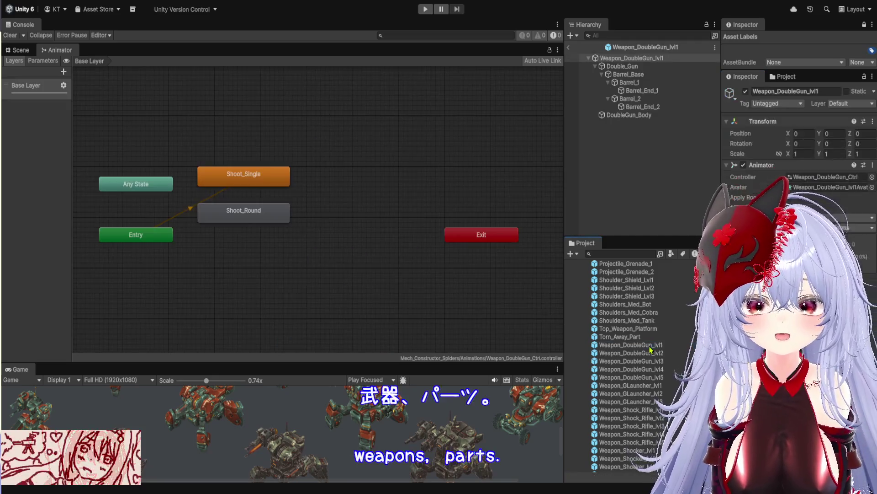
- Orbit the double gun in the Scene view, then open the Weapon_GLauncher_lvl1 prefab
click(19, 50)
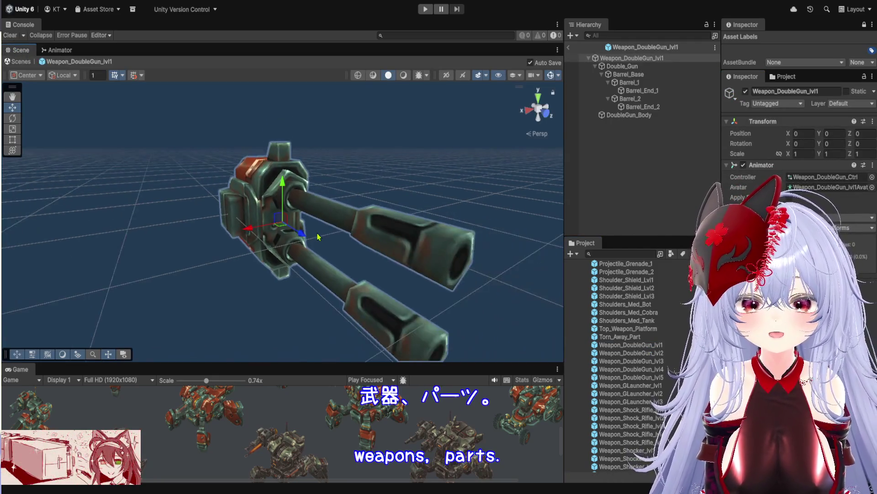
mouse_move(296, 211)
mouse_down()
mouse_move(154, 204)
mouse_move(164, 233)
mouse_up()
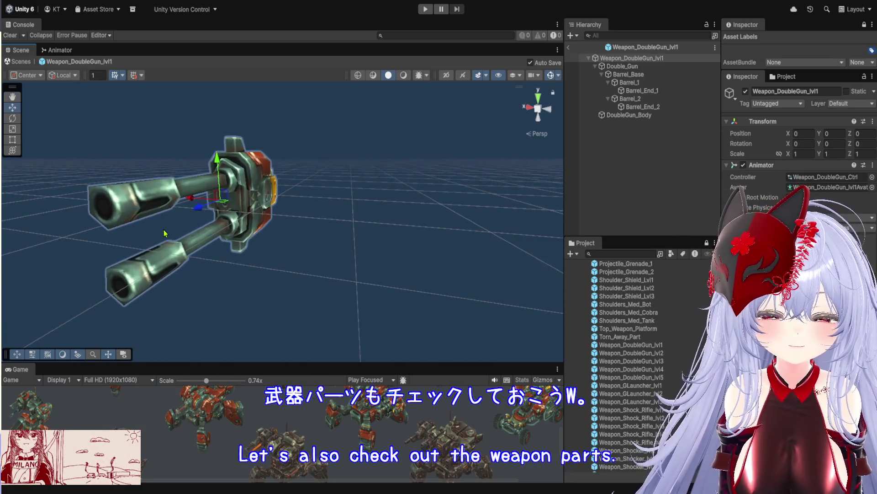
double_click(663, 386)
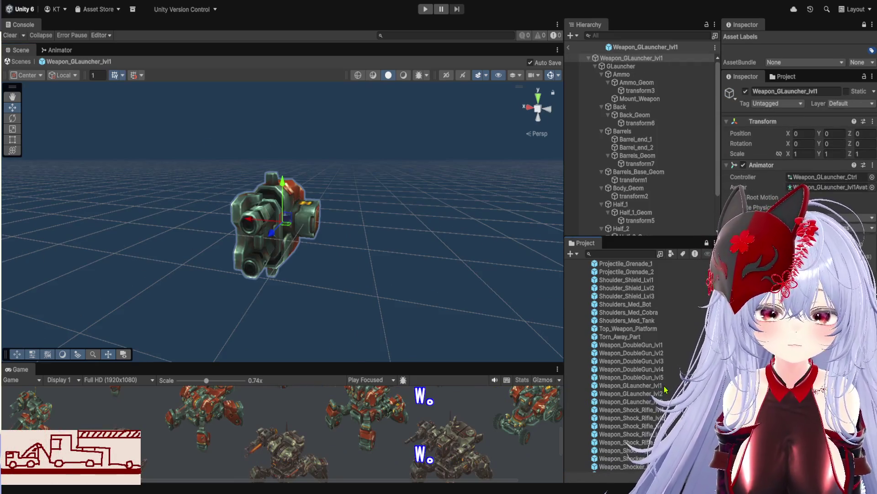
- Open Weapon_GLauncher_Ctrl's state graph in the Animator and enlarge the Game view
double_click(810, 181)
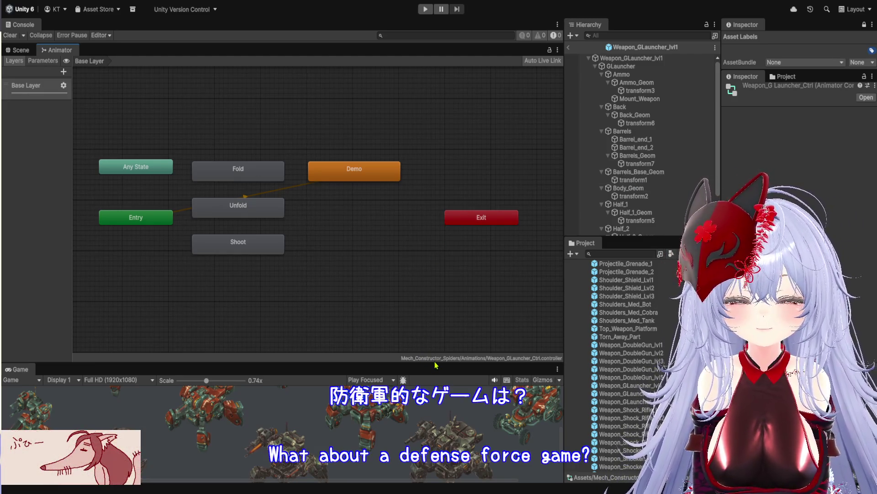
drag(437, 362, 437, 272)
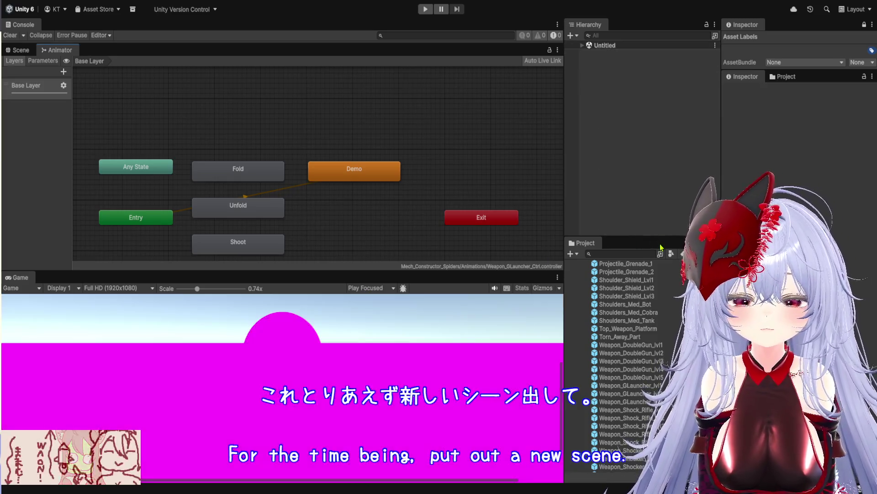
- In the Scene view, inspect Untitled's Global Volume, Lights and the Geometry group's Ground plane (scale 20)
click(19, 50)
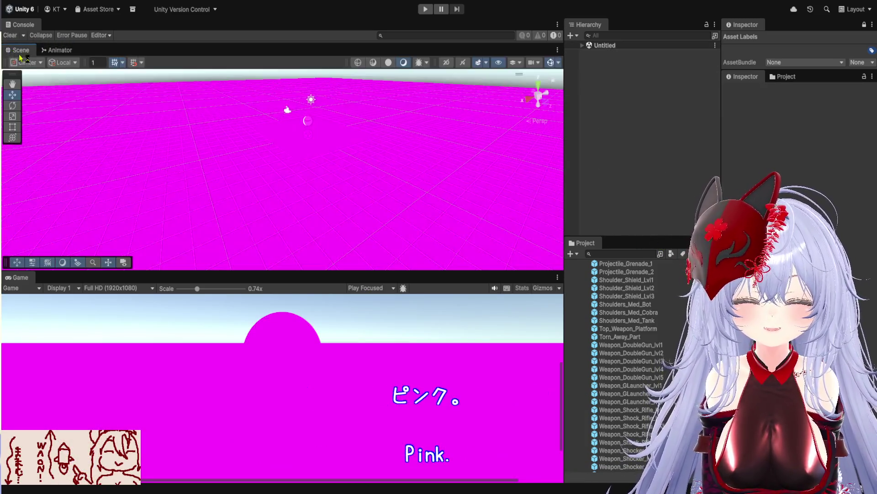
click(583, 45)
click(622, 61)
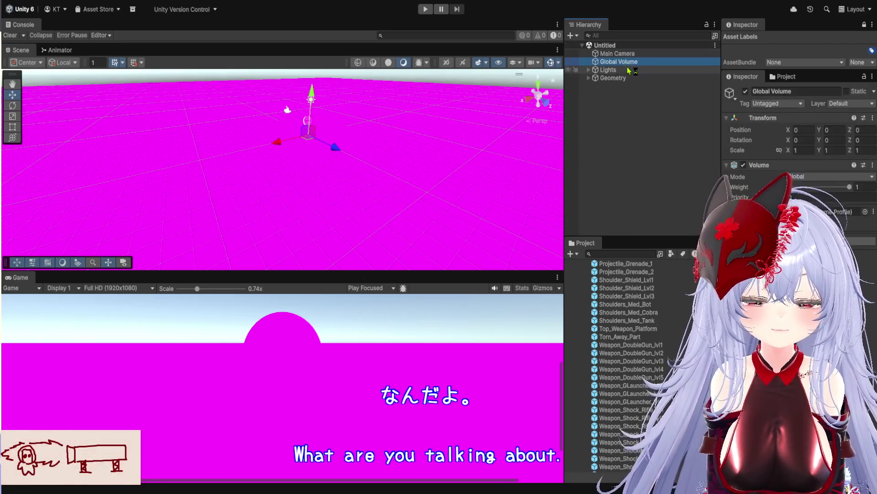
click(626, 70)
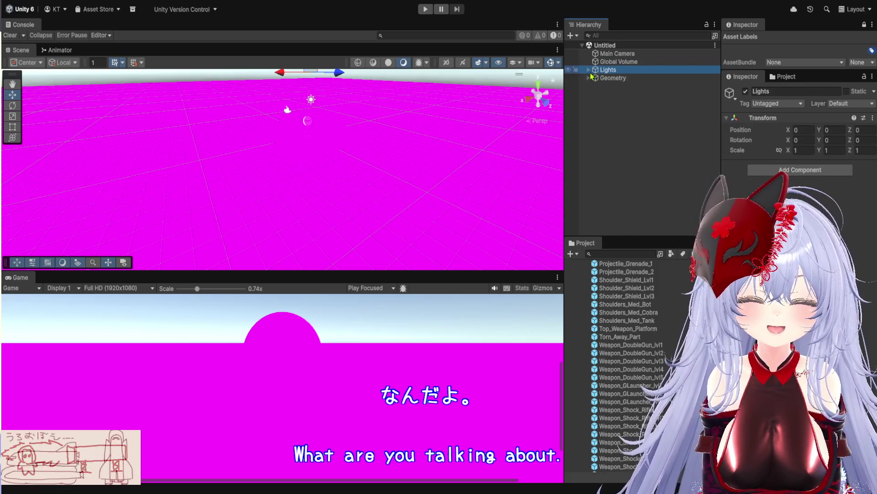
click(589, 78)
click(615, 86)
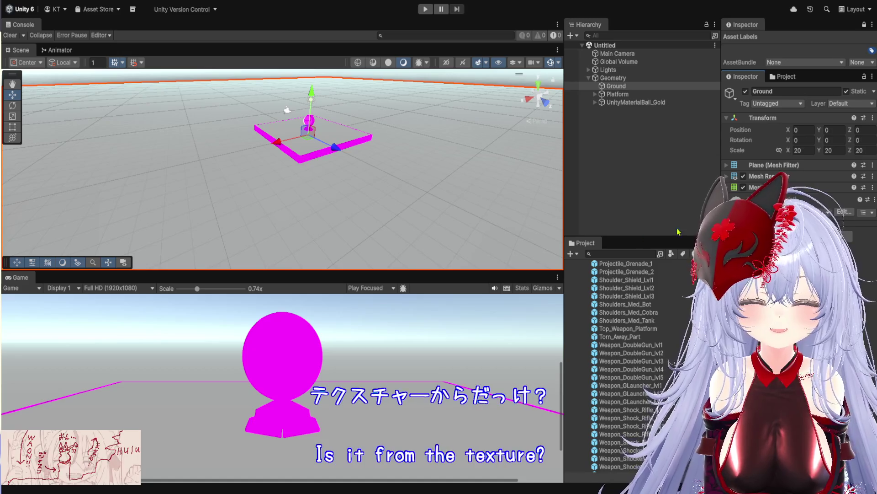
- Fix the Platform's Border pieces so they render dark grey, then expand UnityMaterialBall_Gold to its Ball
click(610, 95)
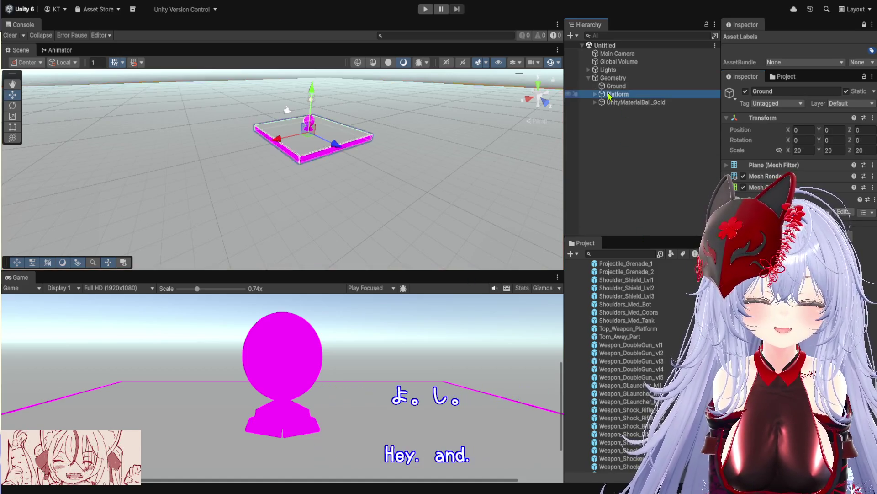
click(595, 94)
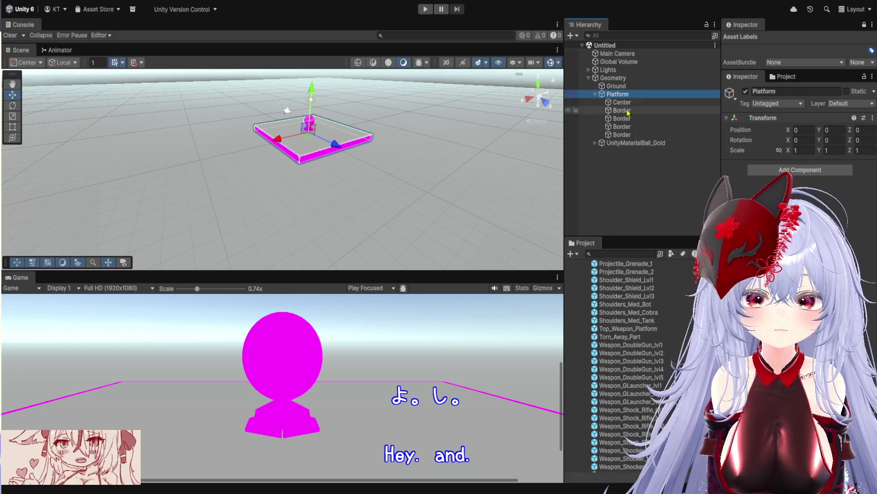
click(629, 111)
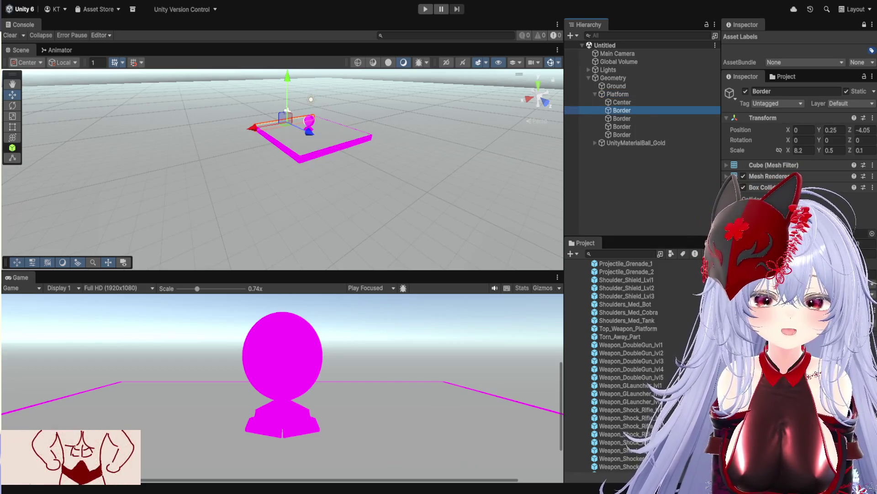
scroll(798, 137, down, 4)
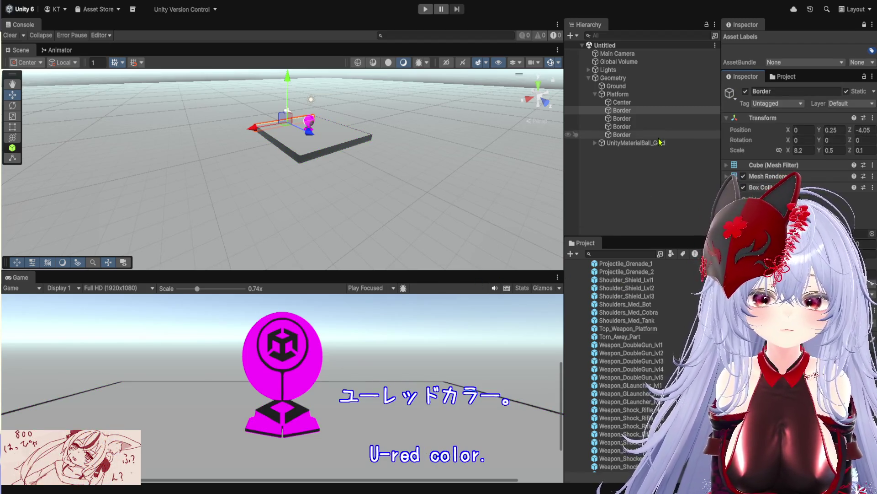
click(596, 144)
click(635, 143)
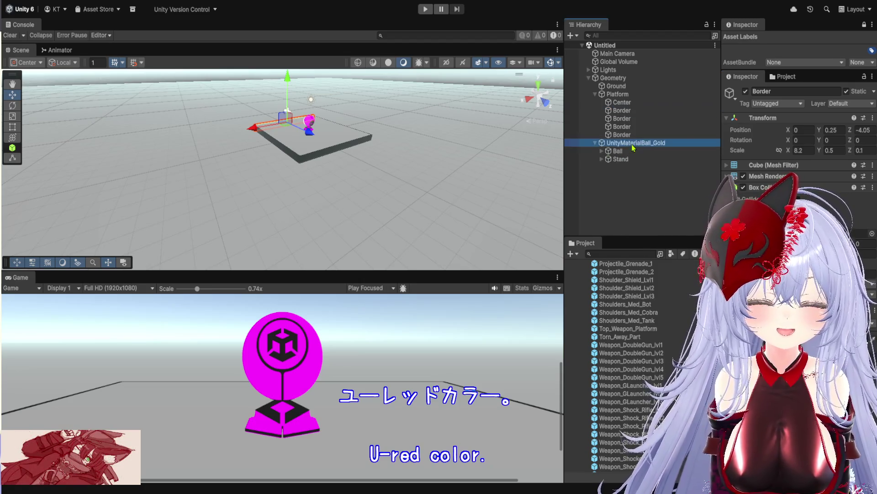
- Expand Ball and check the materials on its Front_Part, Rings and Ball_Part pieces
click(629, 152)
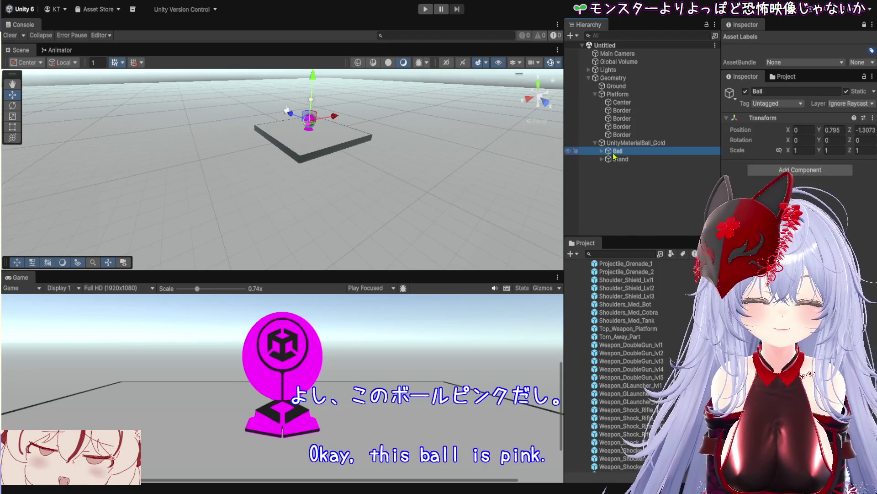
click(602, 151)
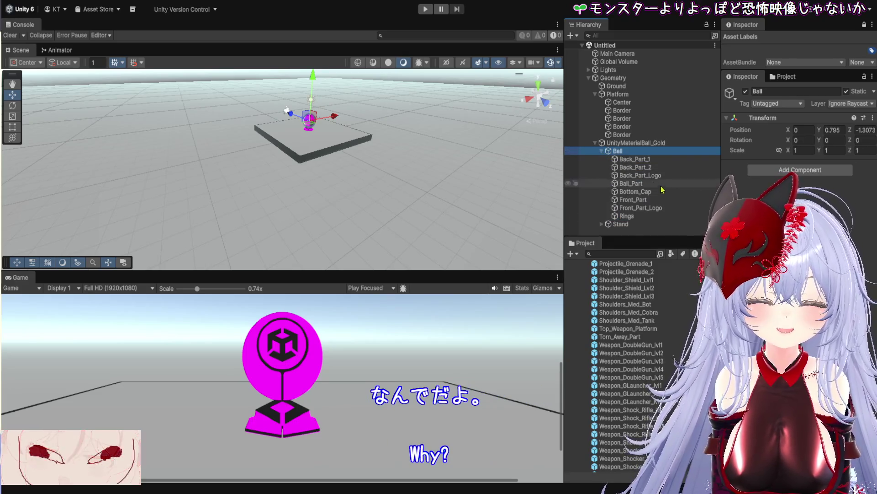
click(667, 200)
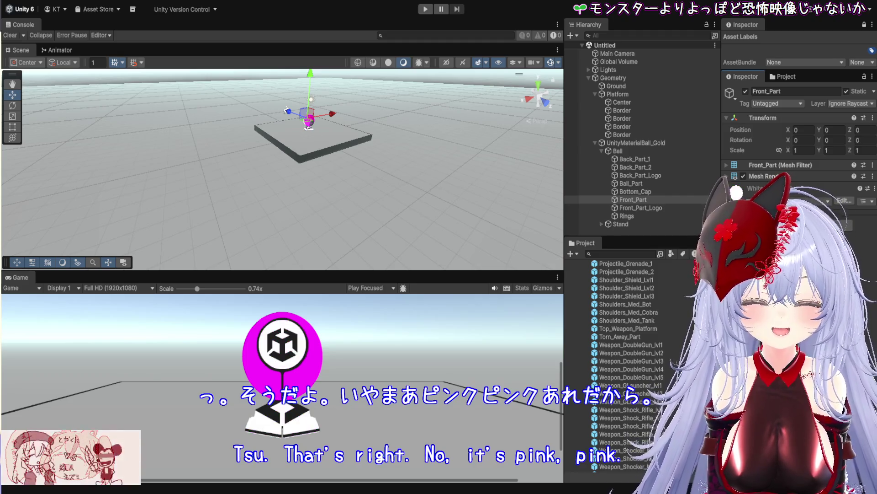
click(659, 210)
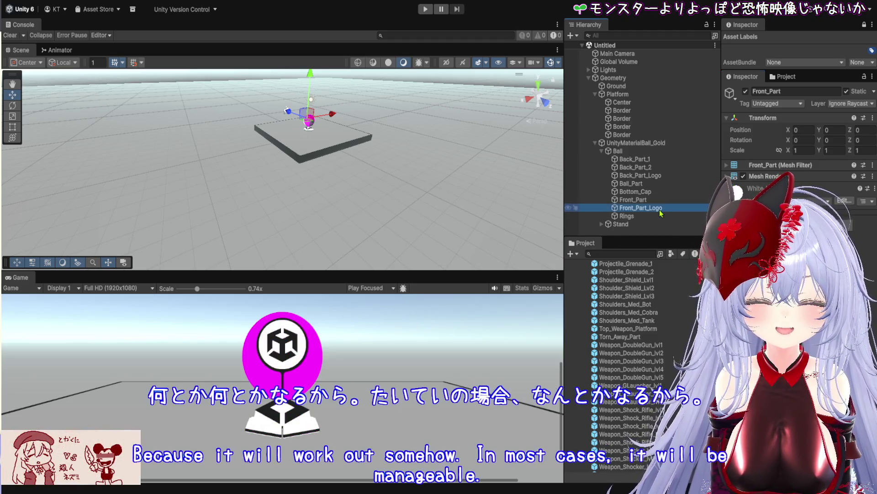
click(659, 217)
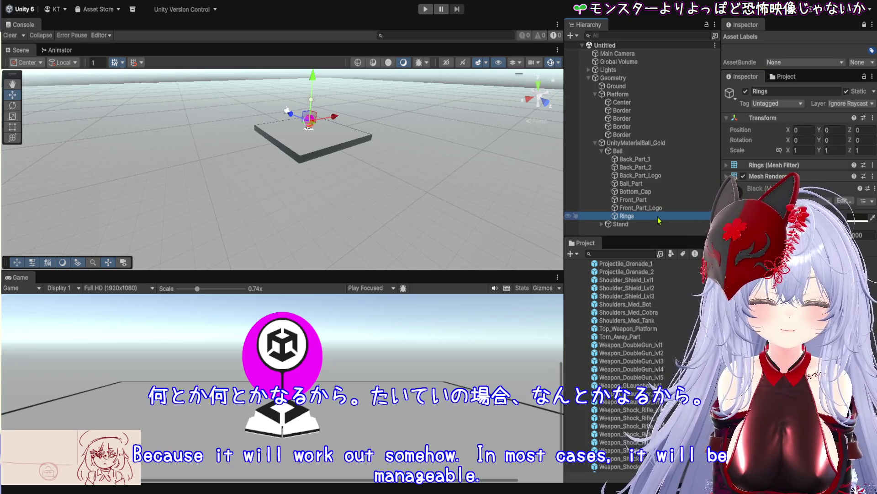
key(Up)
key(Up)
key(Up)
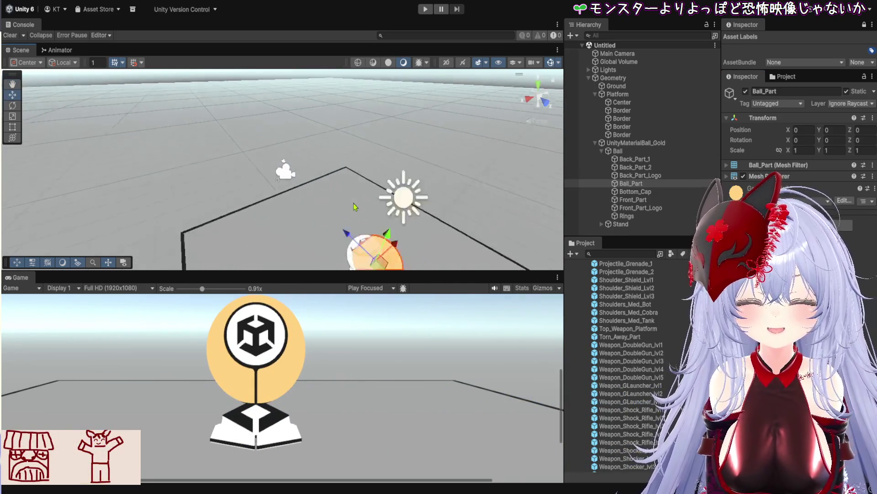
- Make the Scene view taller and zoom in to frame the gold ball
drag(407, 271, 406, 399)
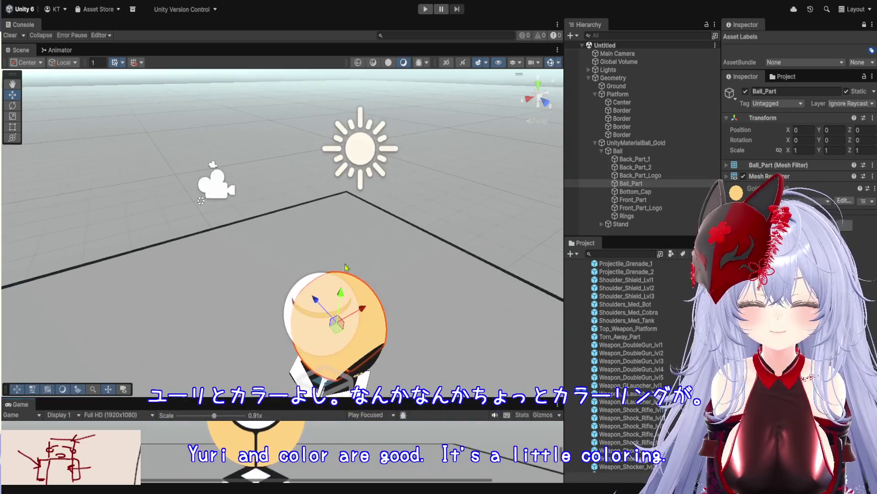
drag(430, 329, 312, 209)
scroll(313, 209, up, 5)
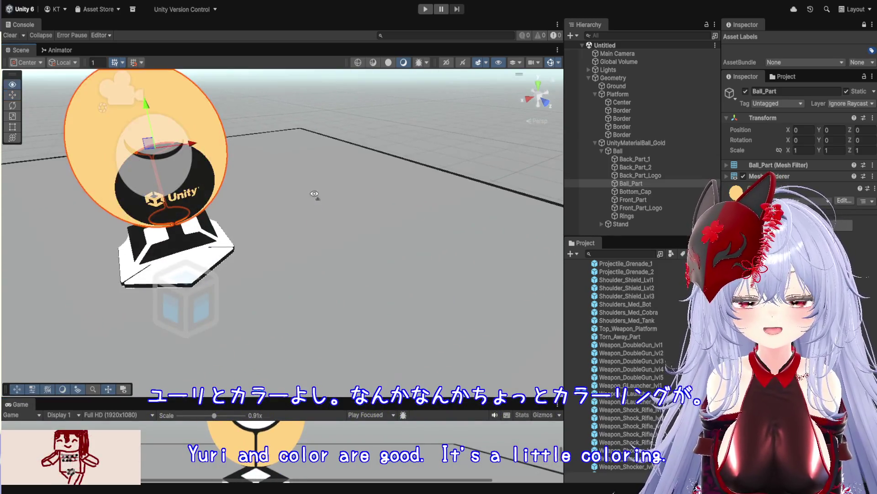
scroll(266, 160, down, 10)
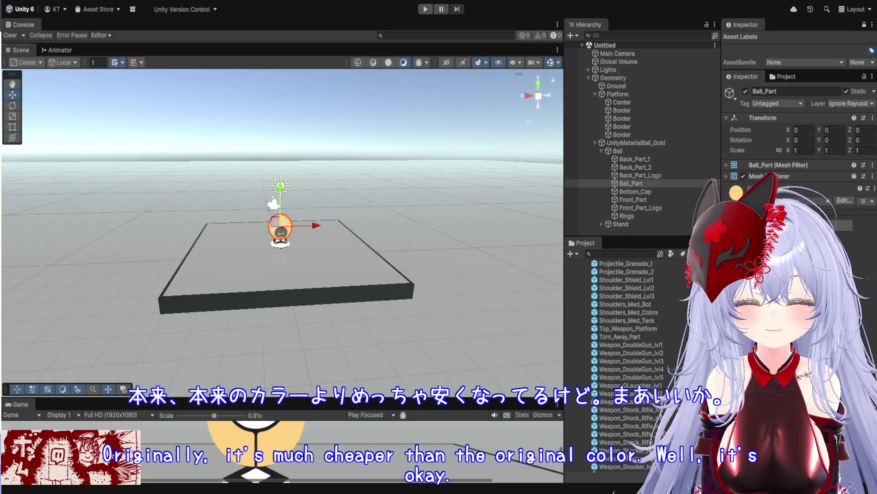
scroll(651, 380, up, 10)
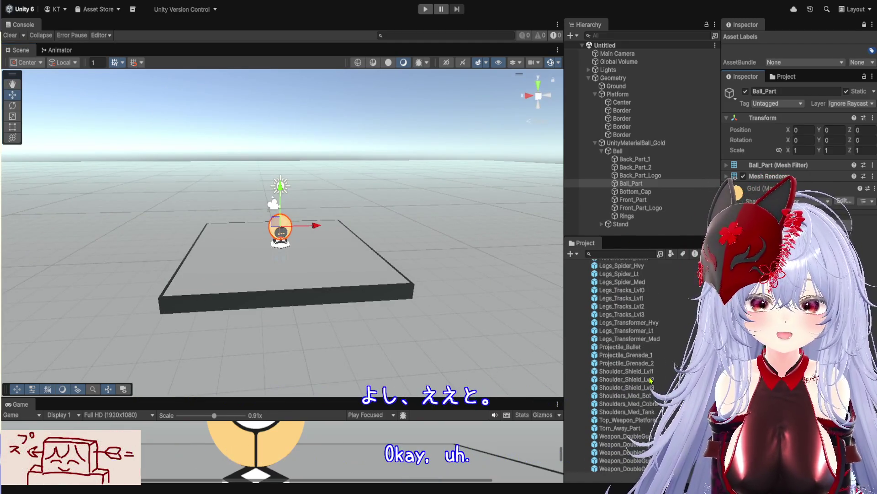
- Clear the selection, reframe the ball in the Scene view and give the Game view more height
scroll(621, 366, up, 5)
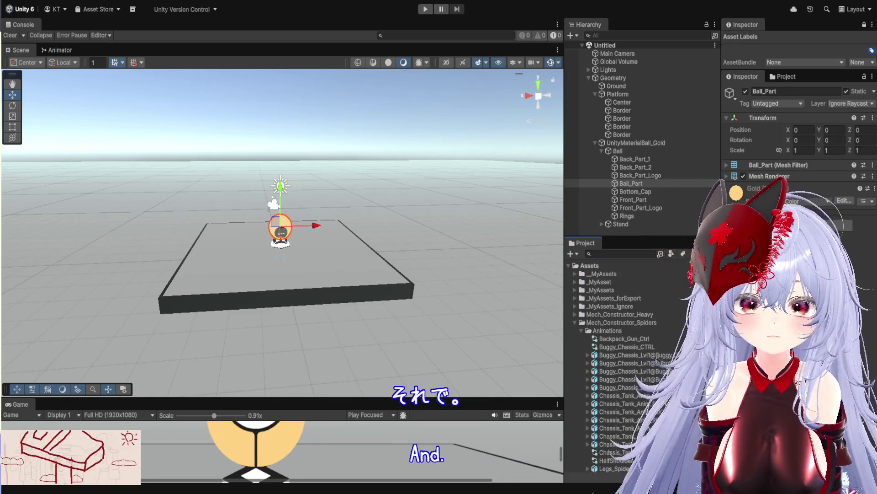
mouse_move(631, 184)
mouse_down()
mouse_move(596, 298)
mouse_move(626, 267)
mouse_up()
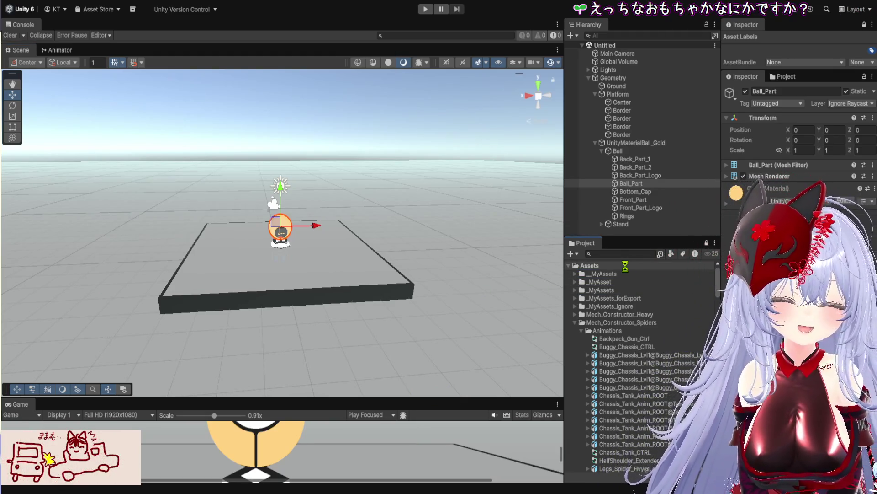
click(174, 124)
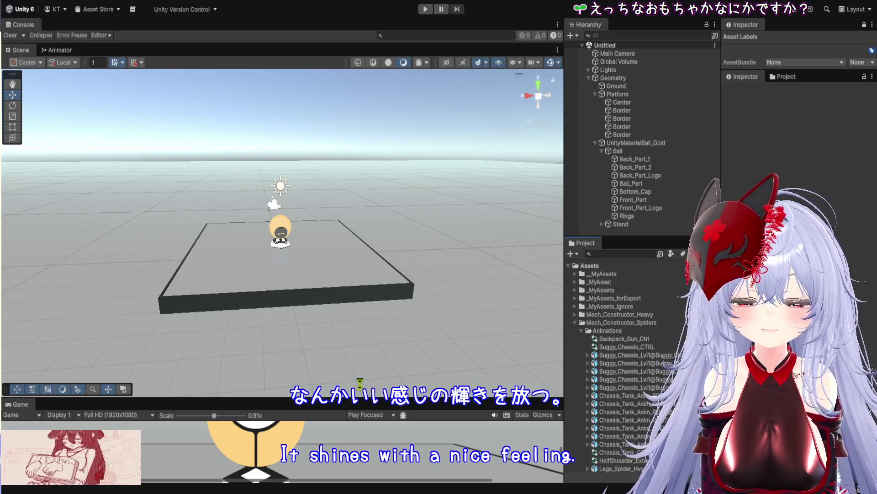
scroll(303, 237, up, 3)
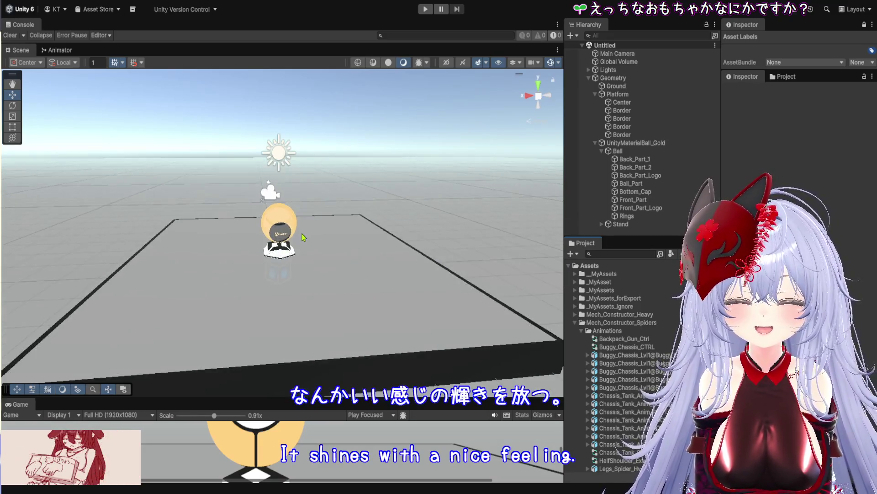
scroll(303, 237, up, 5)
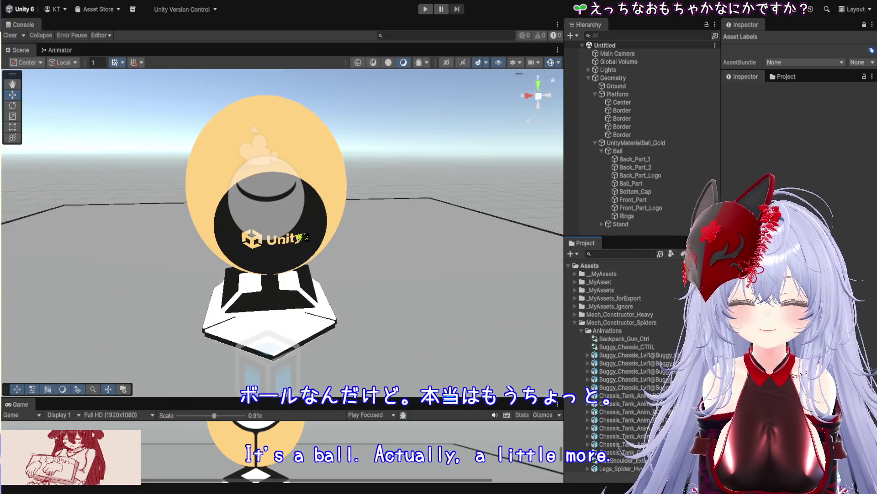
scroll(303, 237, up, 5)
scroll(303, 237, down, 8)
mouse_move(265, 197)
mouse_down()
mouse_move(312, 249)
mouse_move(366, 199)
mouse_up()
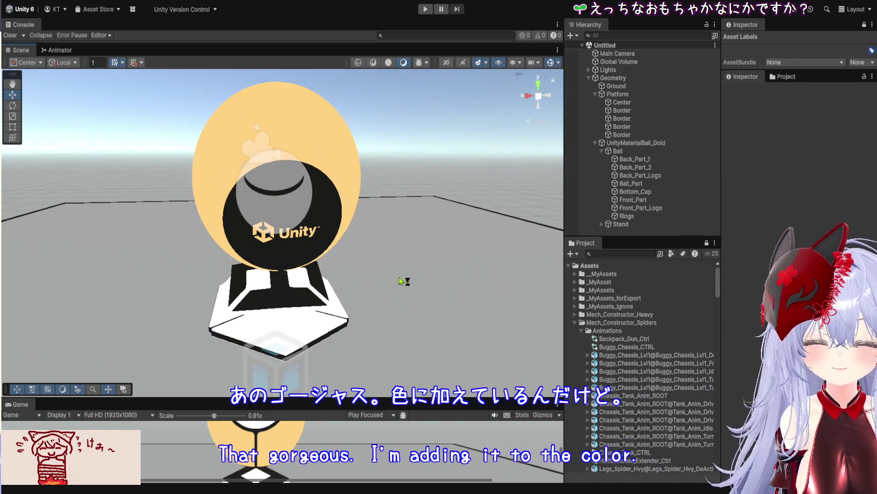
mouse_move(425, 396)
mouse_down()
mouse_move(480, 314)
mouse_move(539, 300)
mouse_up()
- Collapse Mech_Constructor_Spiders and expand Protofactor > MonsterPackVol13 > Formickarce to reach its Prefabs
click(575, 323)
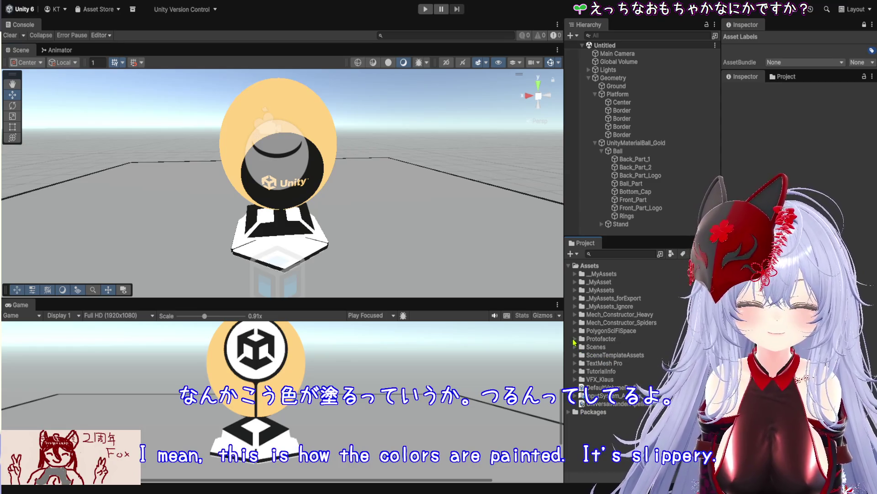
click(574, 339)
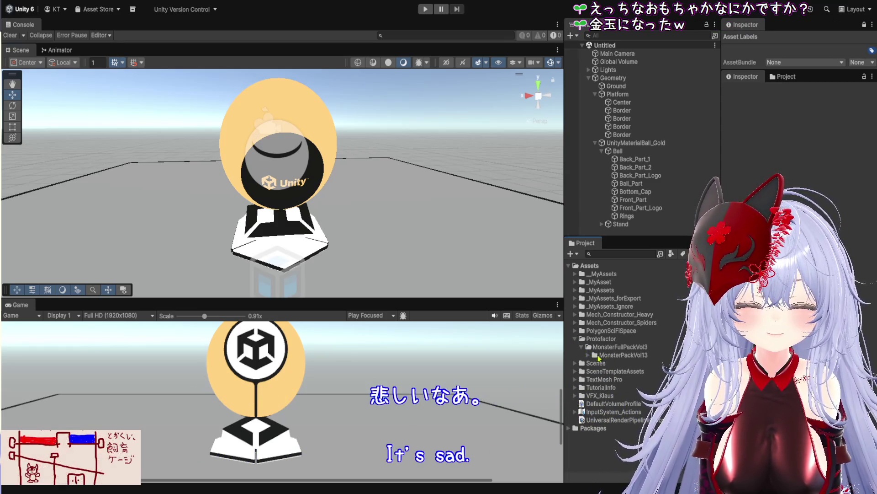
click(589, 355)
click(594, 364)
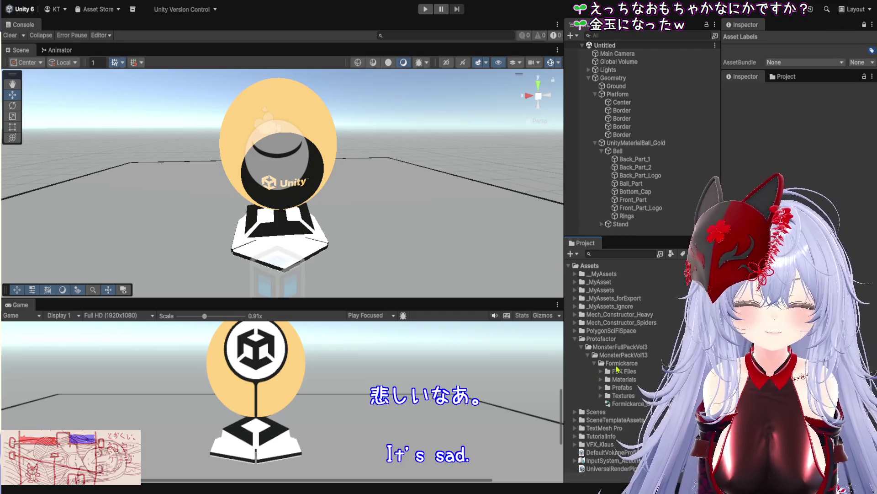
drag(639, 238, 639, 279)
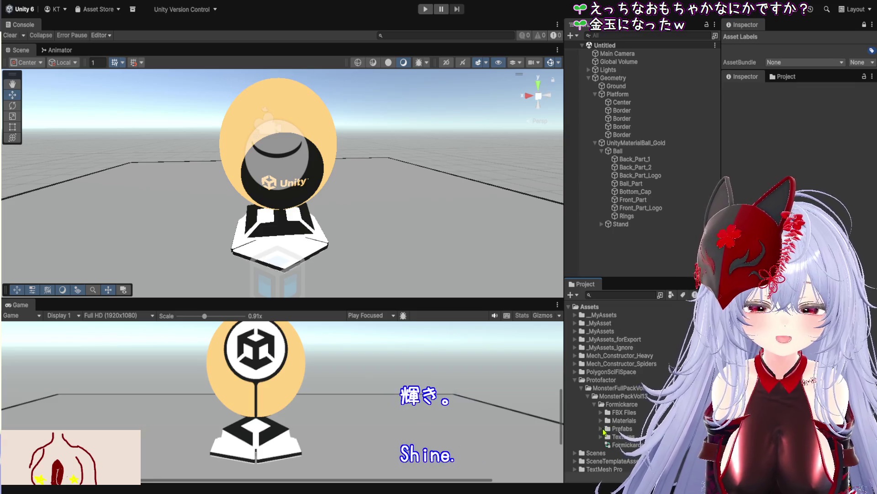
scroll(643, 427, down, 3)
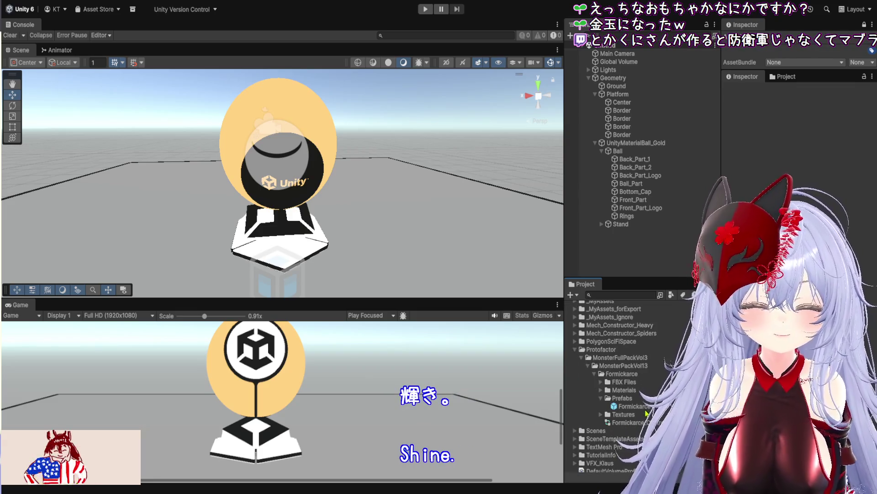
- Open the Formickarce prefab in Prefab Mode, collapse the Game view and orbit to face the monster
double_click(634, 405)
drag(460, 306, 453, 468)
scroll(320, 234, up, 5)
mouse_move(320, 234)
mouse_down()
mouse_move(351, 198)
mouse_move(436, 194)
mouse_up()
click(338, 213)
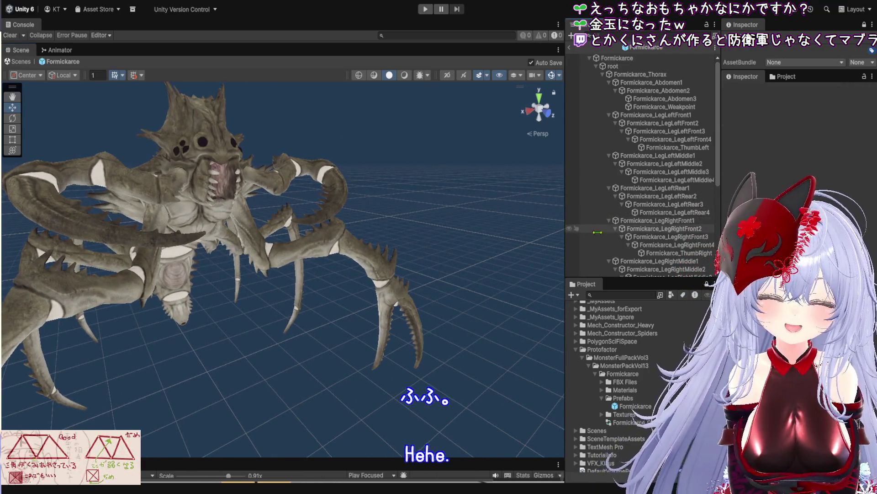
drag(566, 223, 703, 224)
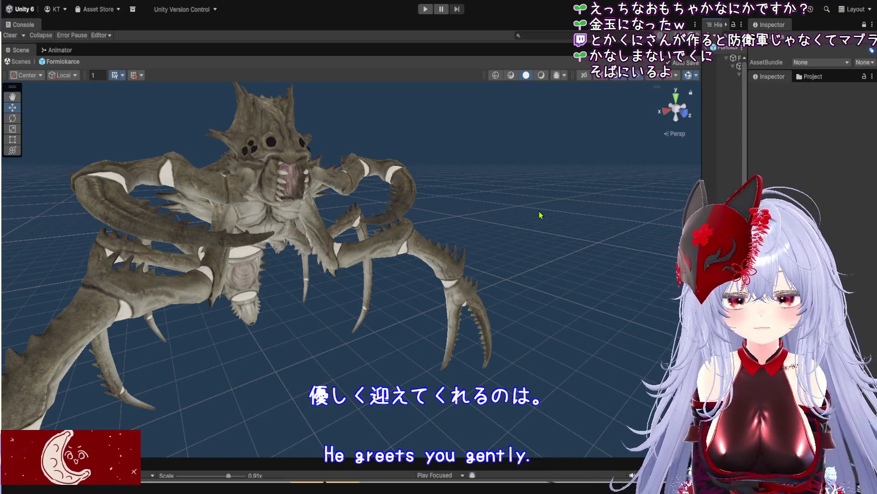
scroll(441, 187, down, 3)
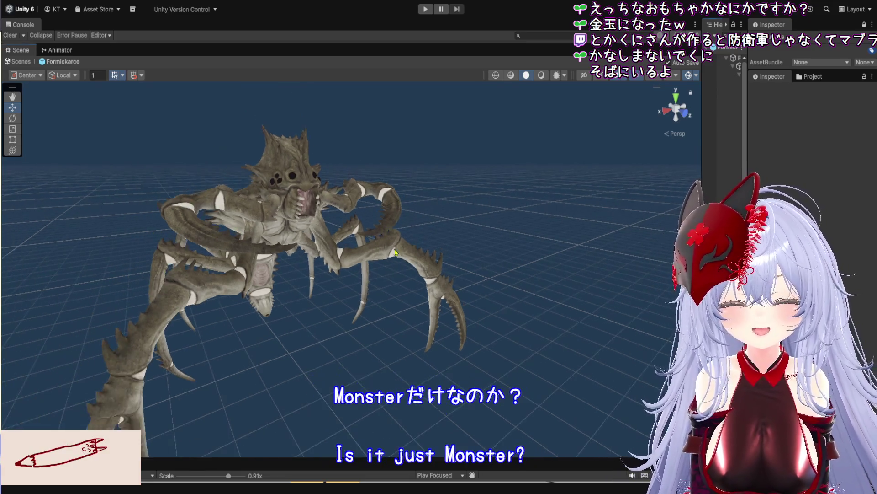
drag(388, 248, 498, 213)
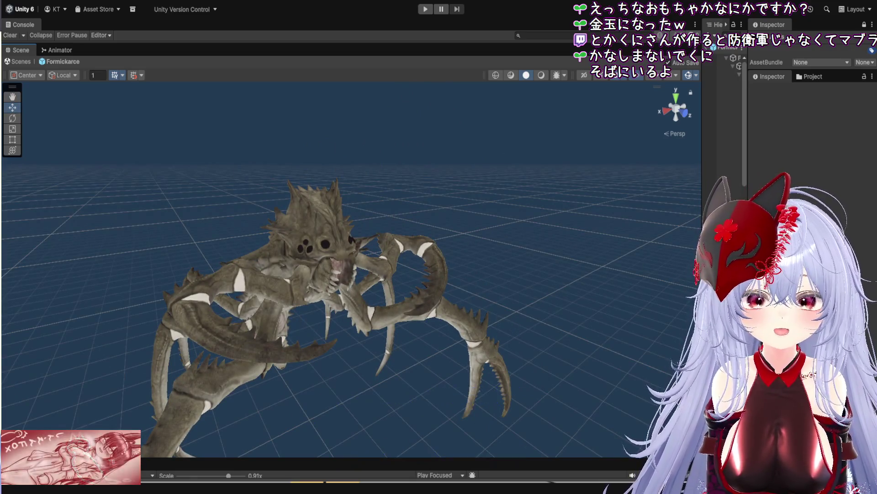
- Collapse the bone tree to the Formickarce root and open its Formickarce_Controller state graph
drag(702, 123, 396, 169)
click(449, 58)
click(420, 58)
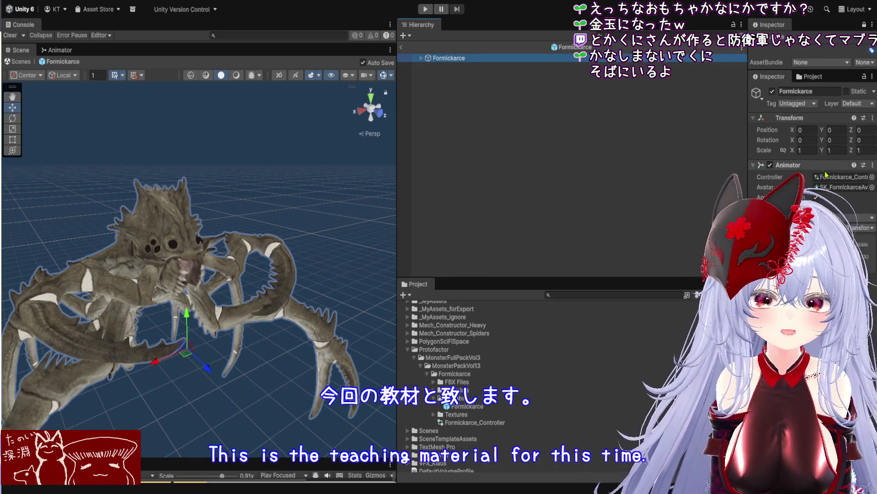
double_click(828, 181)
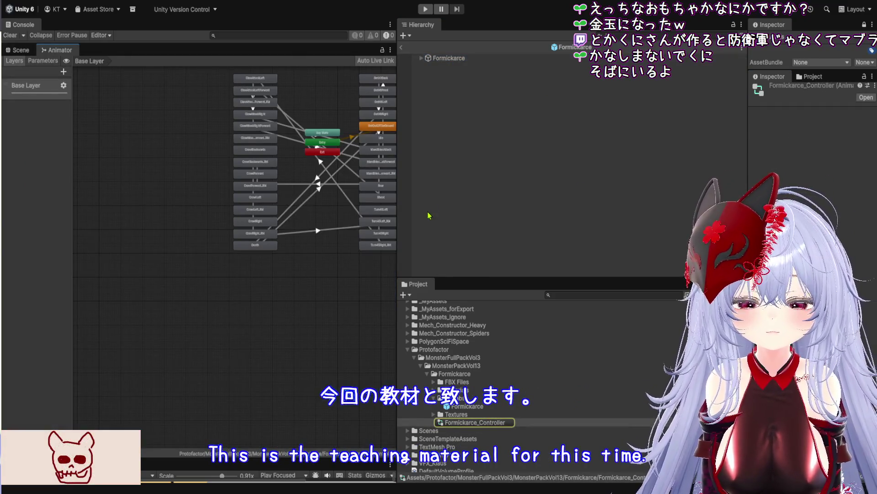
- Widen and zoom the Formickarce_Controller graph, briefly rechecking the monster in the Scene view
mouse_move(400, 227)
mouse_down()
mouse_move(502, 215)
mouse_move(626, 220)
mouse_up()
scroll(434, 252, up, 5)
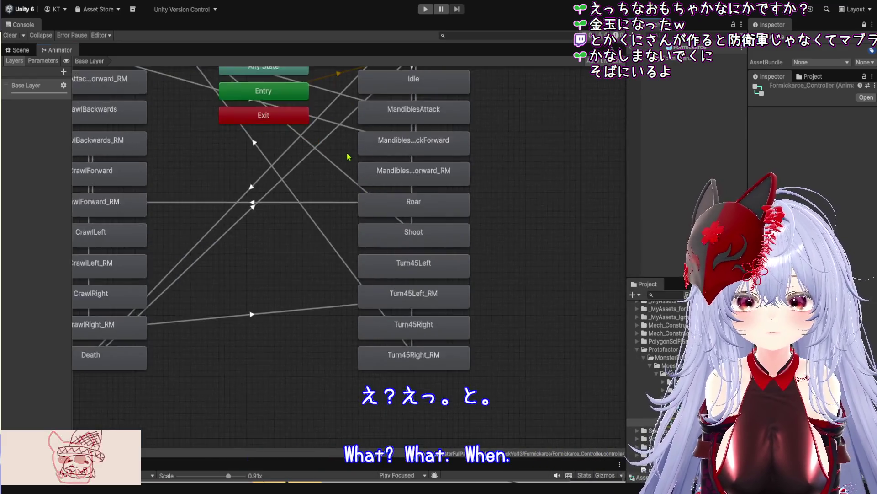
drag(434, 253, 436, 254)
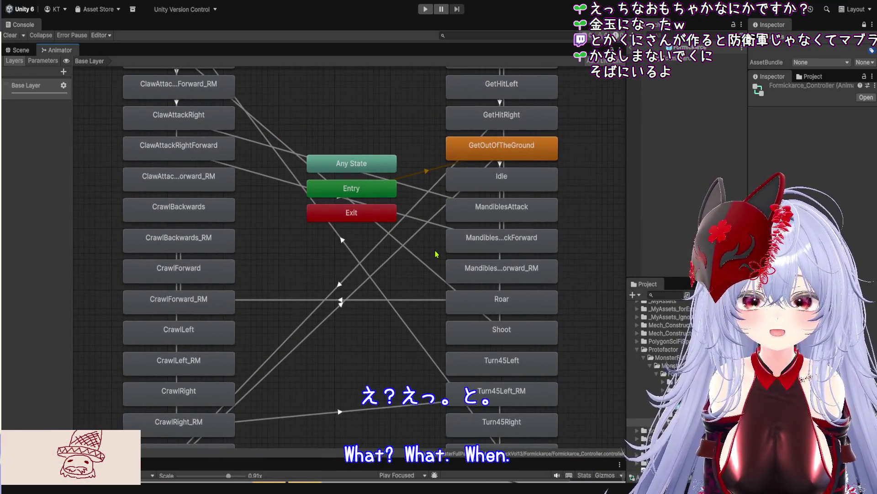
click(20, 50)
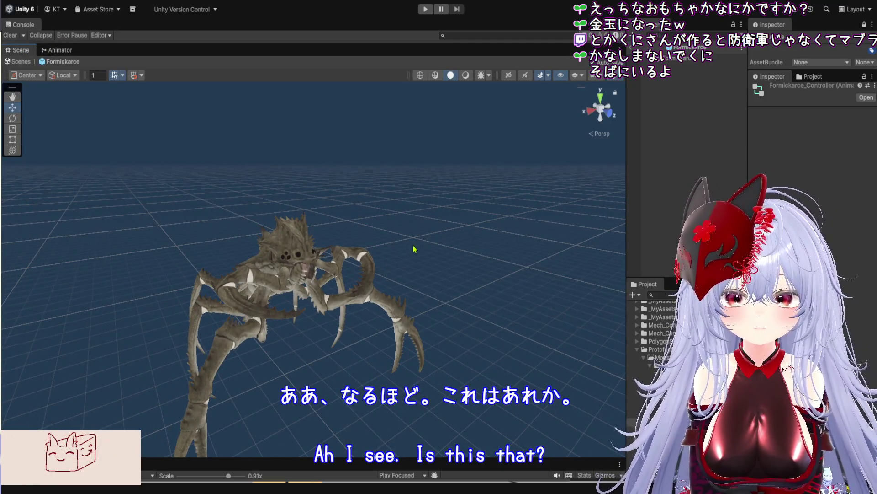
click(60, 50)
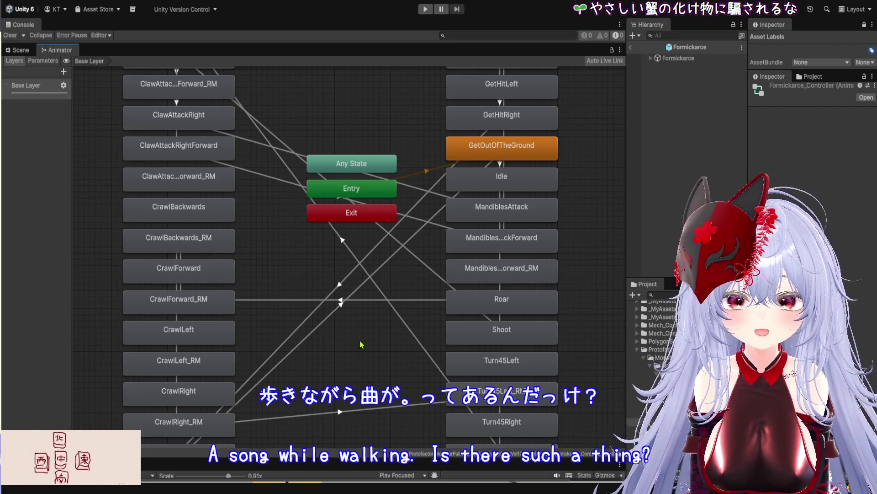
- Show the Base Layer settings and pan the graph to bring Any State, Entry and Exit into view
click(334, 318)
mouse_move(356, 313)
mouse_down()
mouse_move(362, 260)
mouse_move(305, 200)
mouse_move(328, 230)
mouse_up()
scroll(362, 260, up, 3)
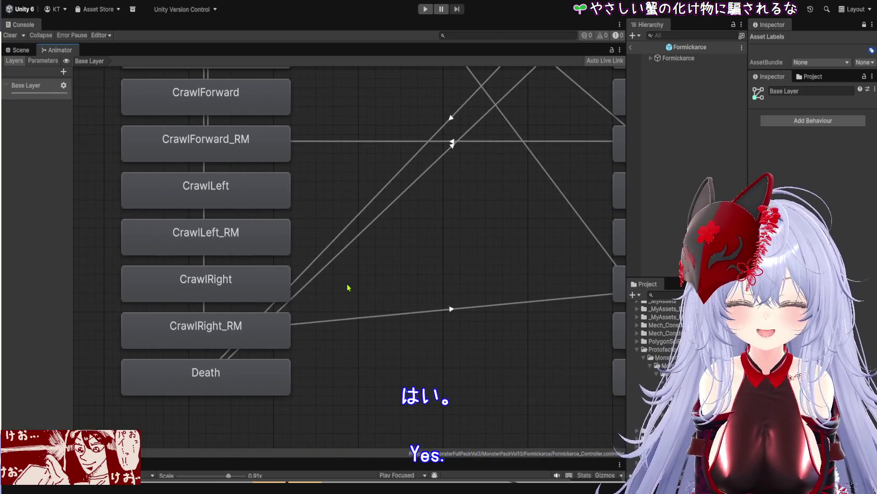
scroll(421, 281, down, 3)
scroll(410, 278, up, 3)
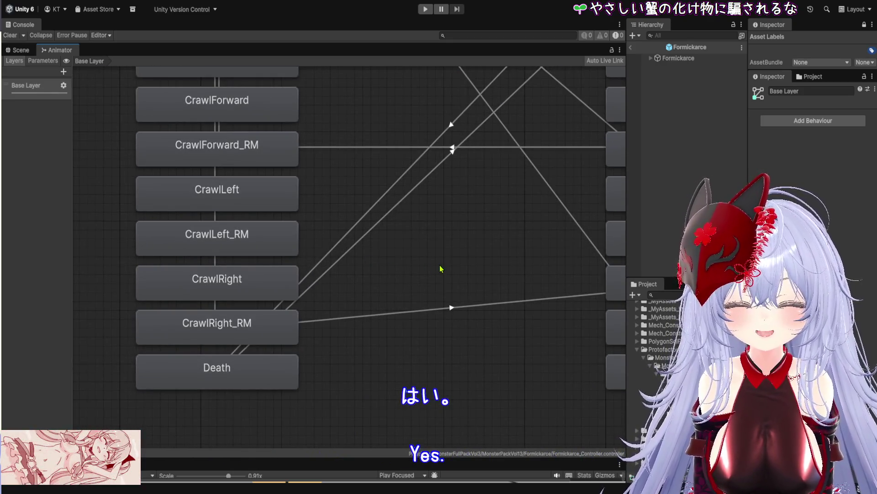
scroll(440, 266, down, 3)
scroll(411, 269, up, 2)
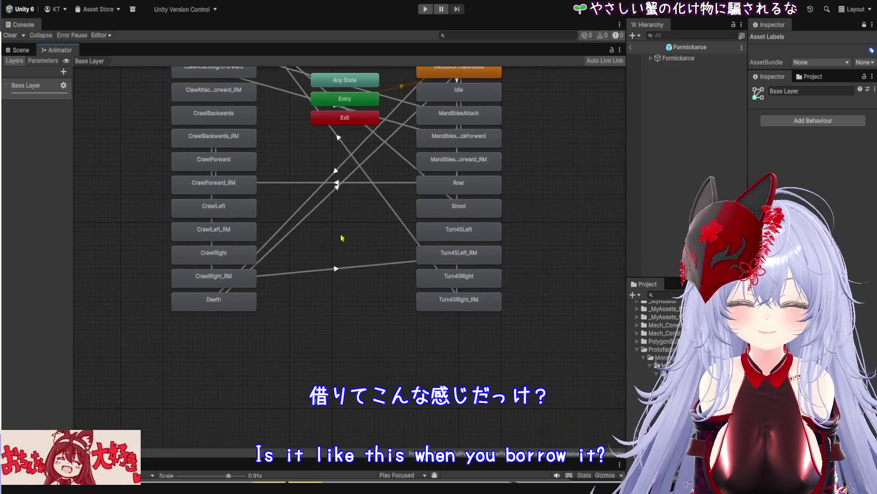
mouse_move(374, 215)
mouse_down()
mouse_move(343, 313)
mouse_move(363, 232)
mouse_move(368, 257)
mouse_up()
- Inspect MandiblesAttackForward_RM and MandiblesAttack, then pan to the ClawAttackRightForward state and select it
click(454, 259)
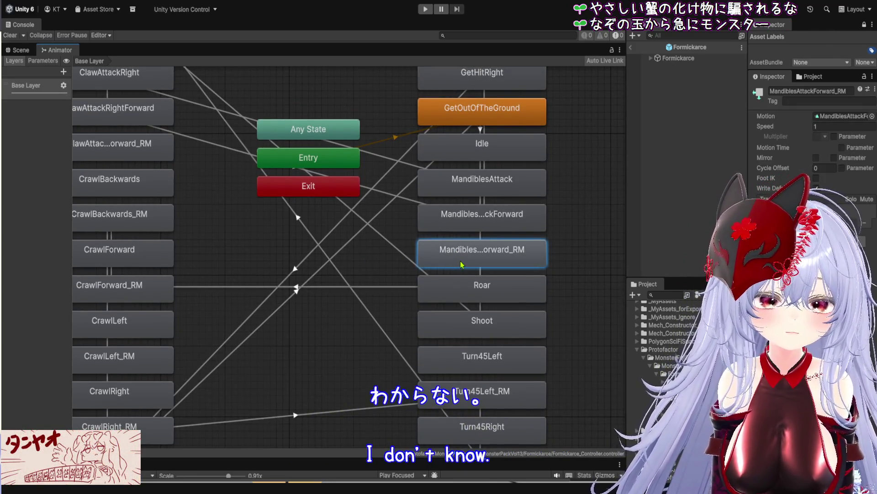
click(495, 187)
drag(576, 203, 575, 286)
drag(581, 203, 578, 237)
mouse_move(361, 200)
mouse_down()
mouse_move(411, 182)
mouse_move(420, 167)
mouse_up()
drag(208, 219, 350, 193)
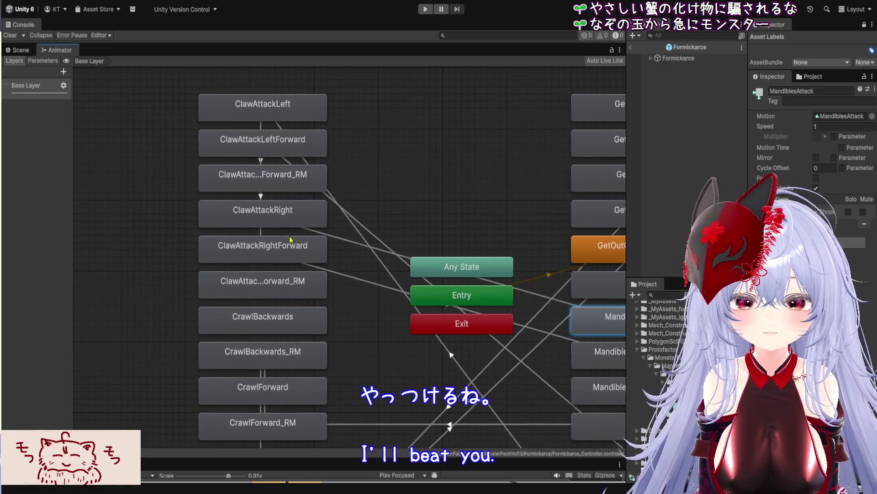
click(277, 261)
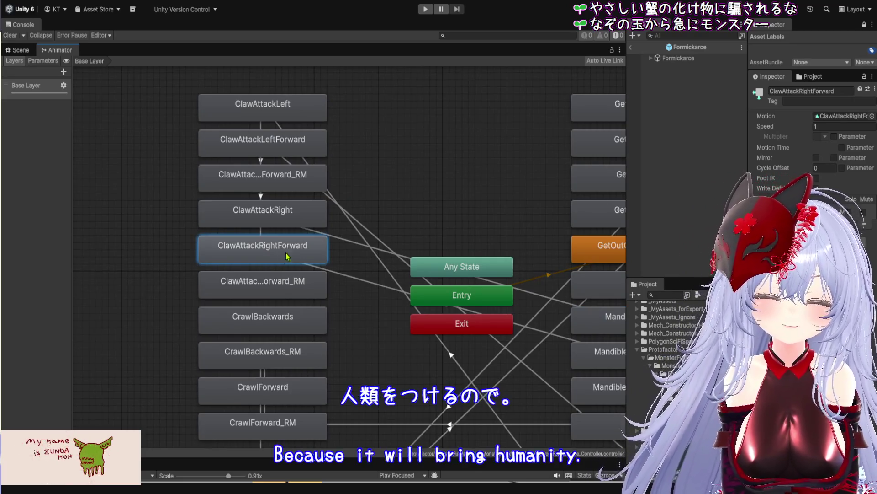
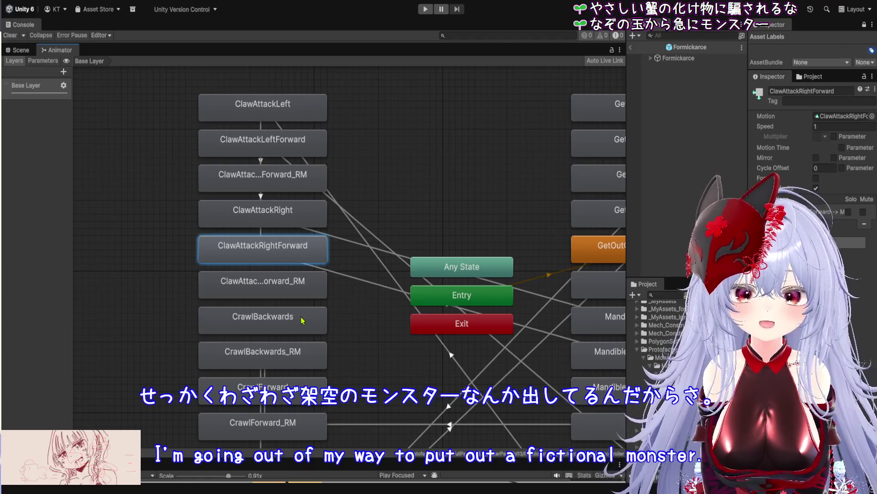
- Pan the Animator graph toward the claw attack, GetHit and Idle states
scroll(380, 279, up, 3)
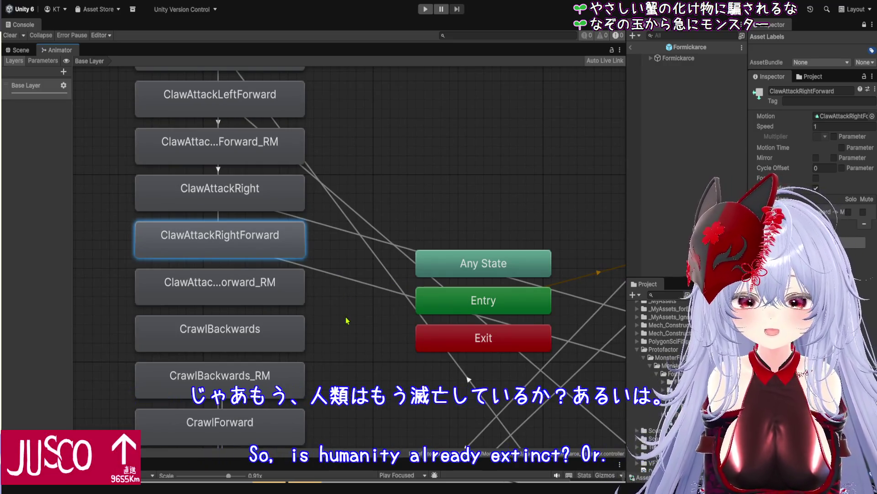
scroll(368, 323, down, 5)
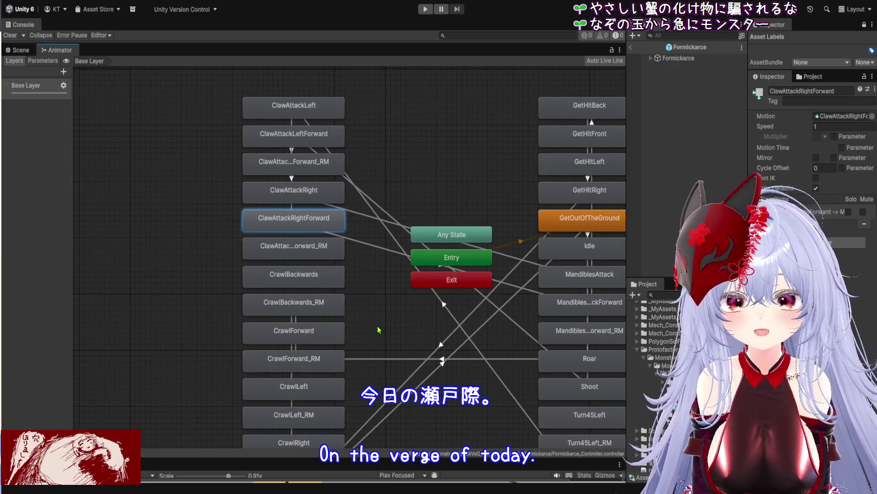
scroll(378, 329, up, 2)
drag(378, 329, 376, 258)
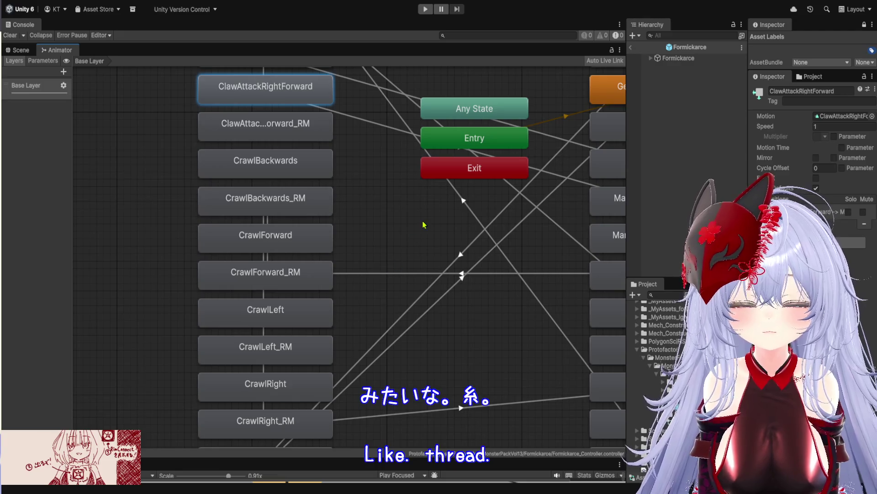
mouse_move(402, 203)
mouse_down()
mouse_move(274, 276)
mouse_move(256, 273)
mouse_up()
mouse_move(425, 275)
mouse_down()
mouse_move(398, 348)
mouse_move(396, 341)
mouse_up()
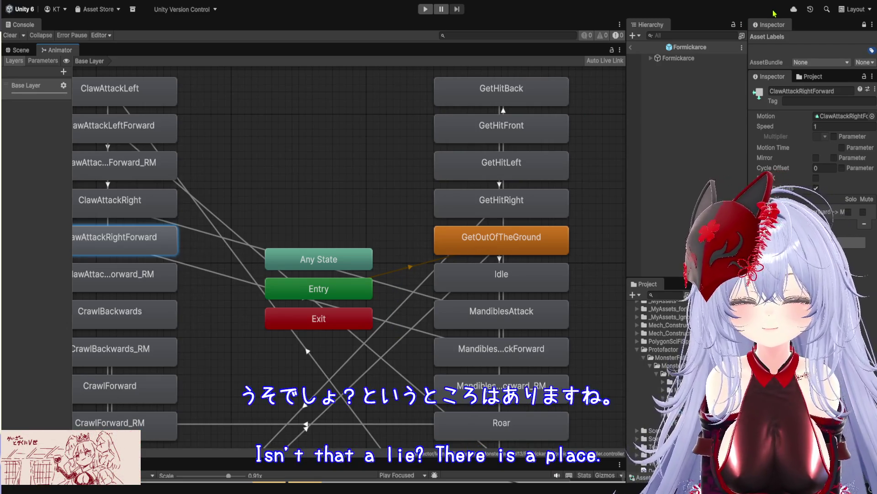
- Show the Scene view and expand __MyAssets, collapsing Protofactor, _Debug and _Script
click(19, 51)
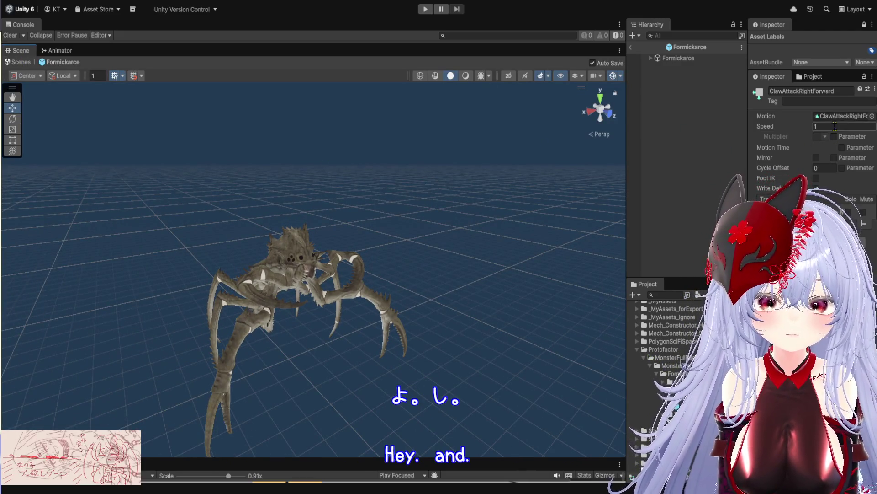
click(638, 350)
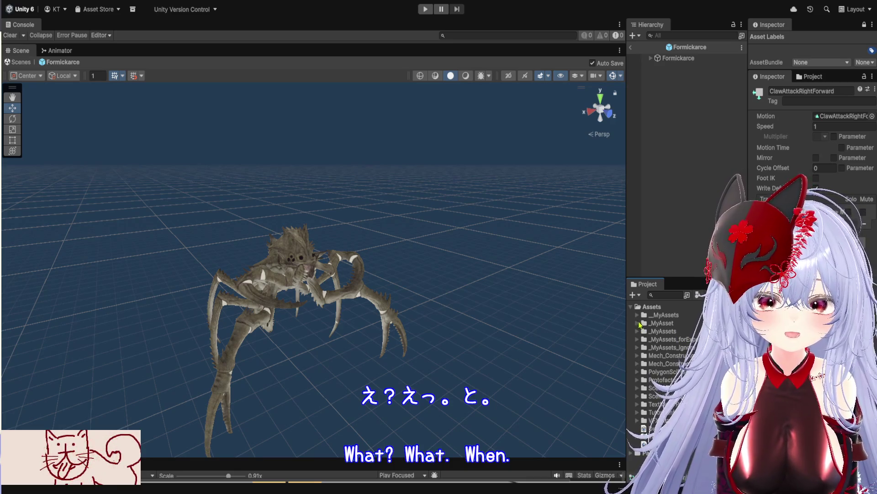
click(637, 315)
click(644, 323)
click(644, 331)
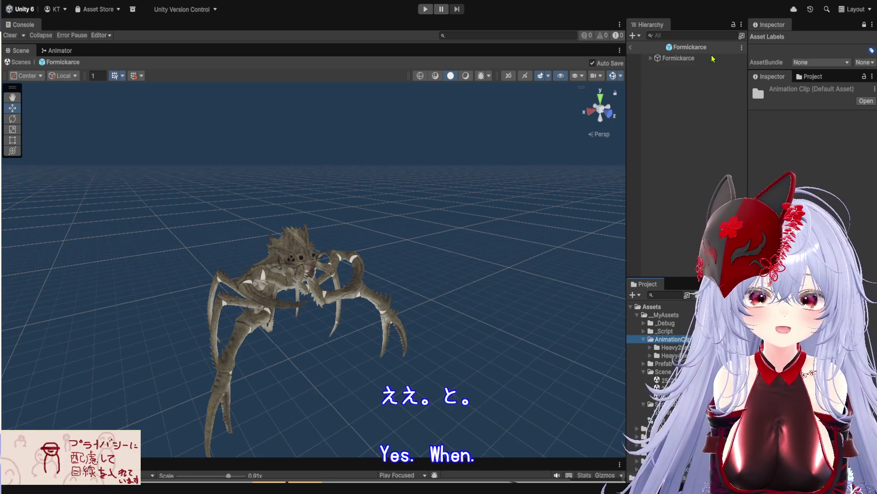
- Create and select the formik folder inside AnimationClip, then widen the project asset list
click(658, 74)
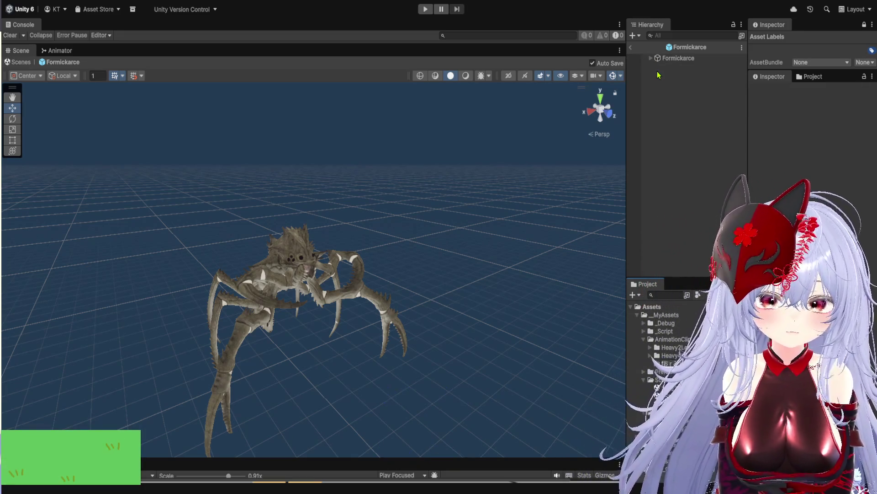
click(669, 348)
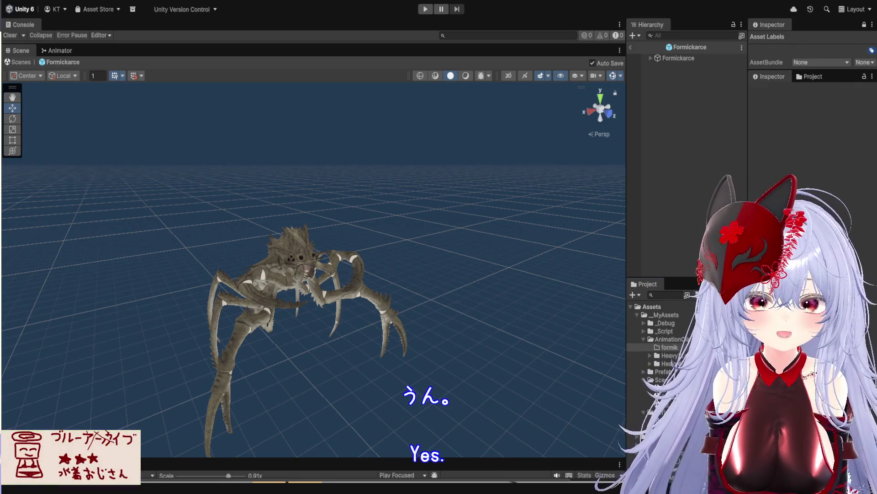
click(670, 347)
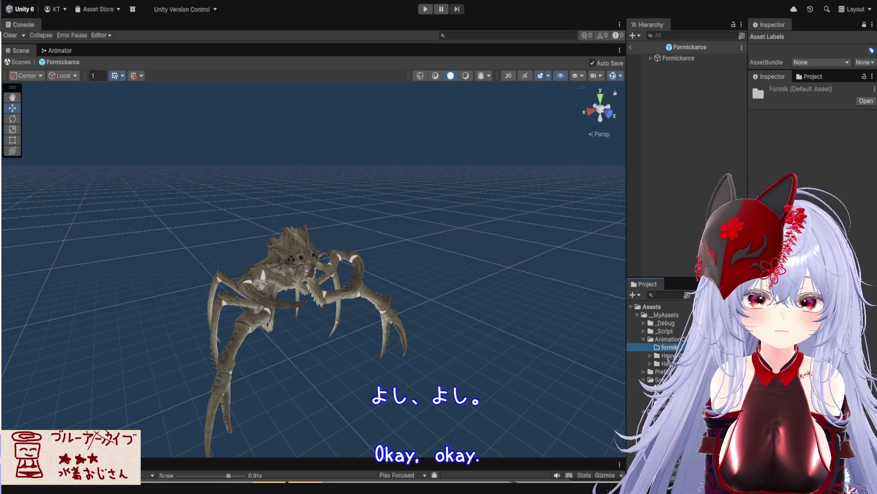
click(810, 77)
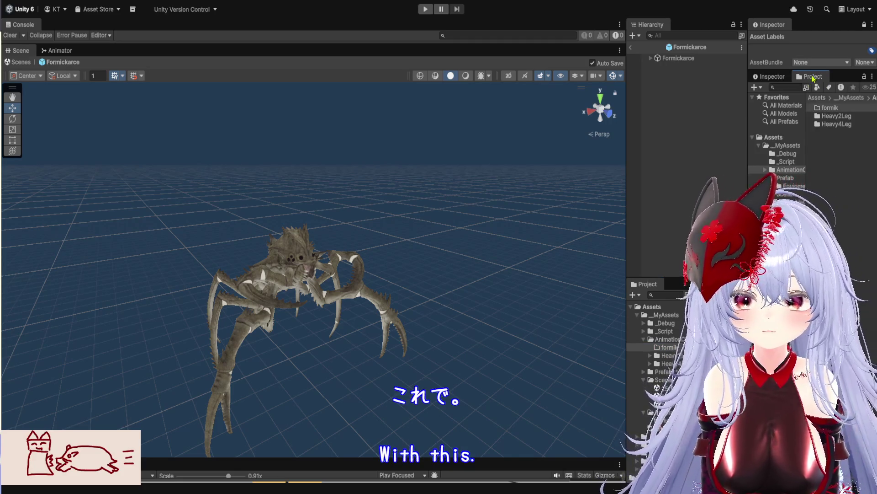
drag(813, 79, 135, 186)
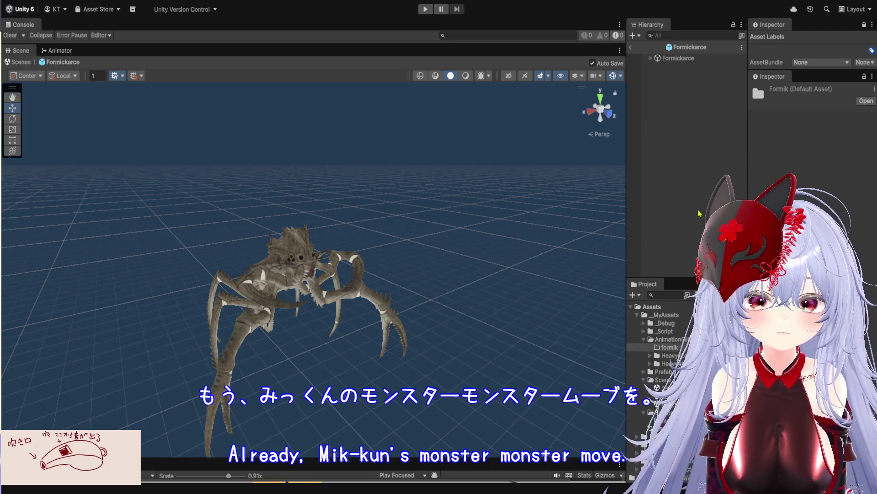
drag(625, 211, 511, 211)
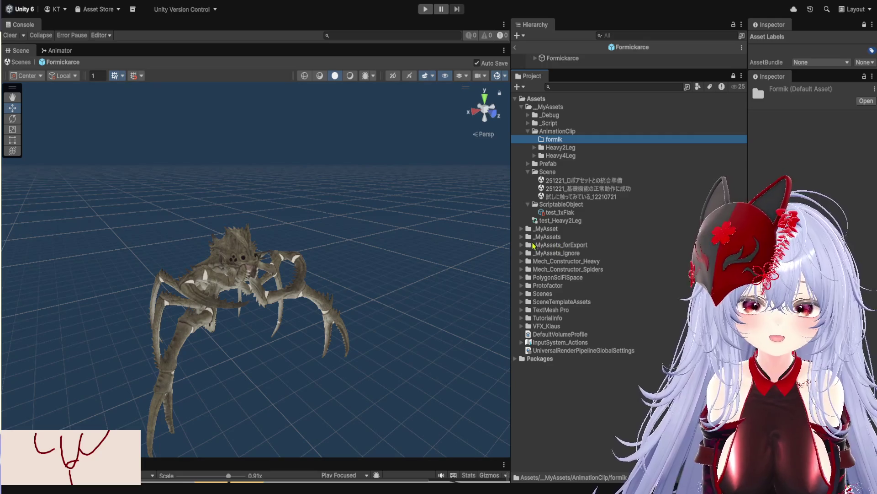
- Expand Protofactor down to Formickarce's FBX Files to list its Formickarce@ animation files
click(521, 285)
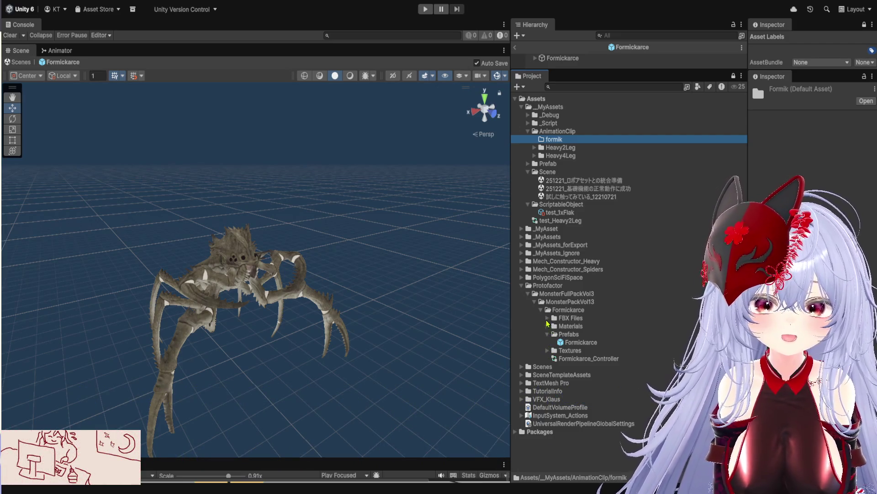
click(547, 318)
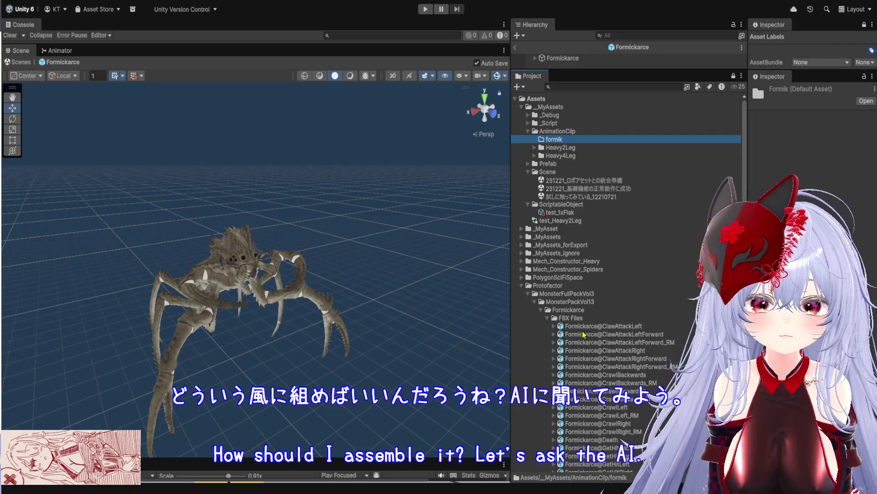
scroll(589, 339, down, 8)
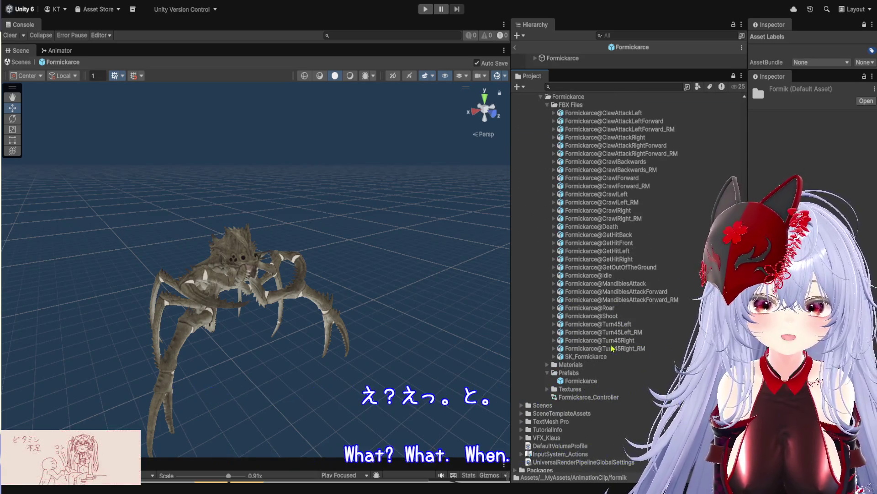
- Duplicate the Turn45Left_RM and Turn45Right_RM clips as standalone assets
click(554, 333)
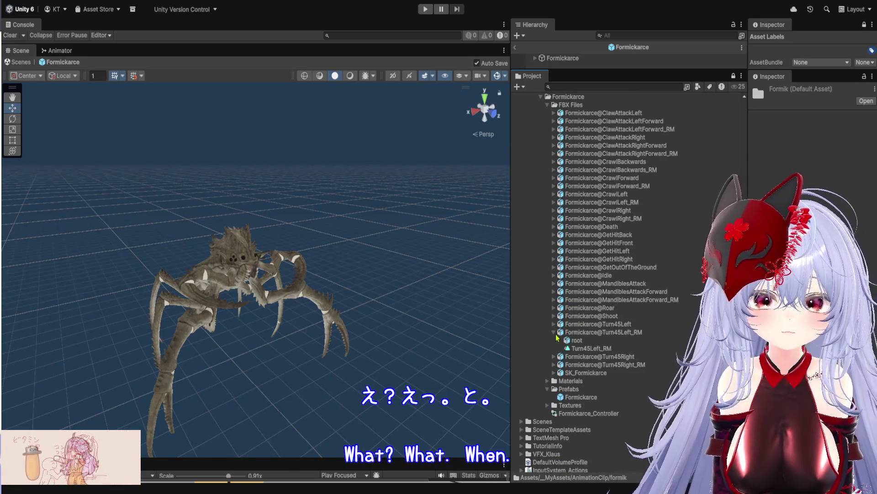
click(594, 348)
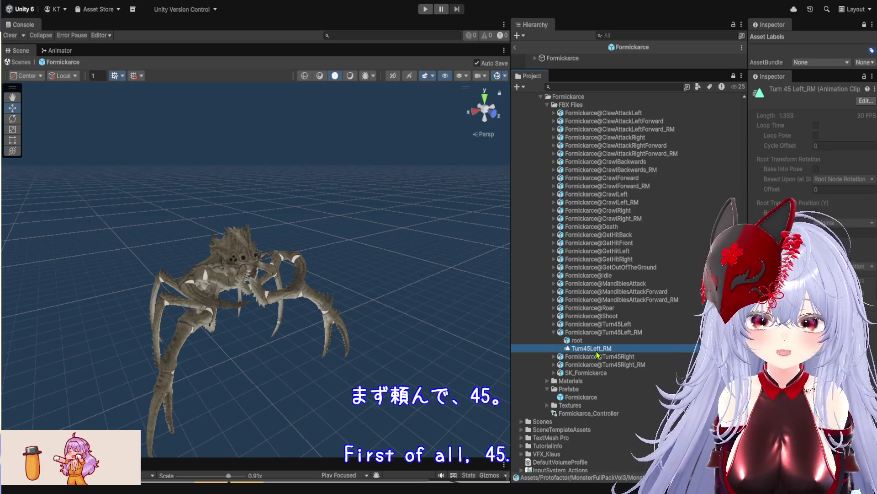
key(ctrl+d)
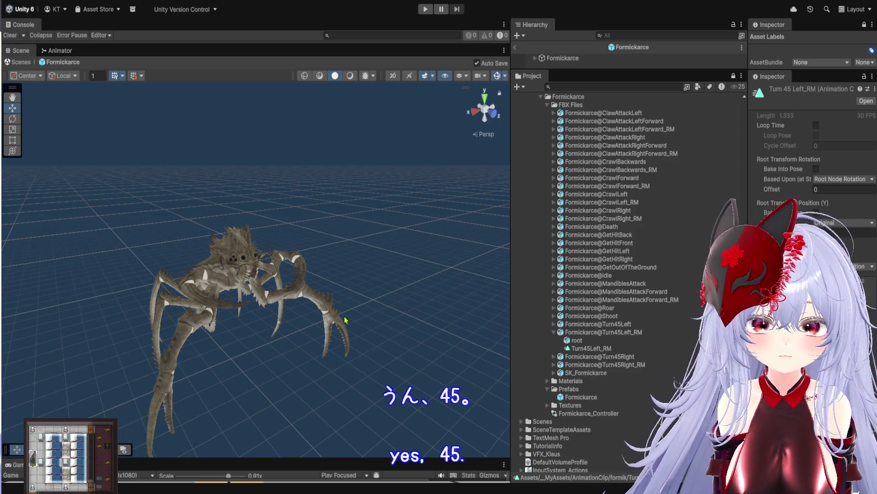
click(554, 364)
click(591, 381)
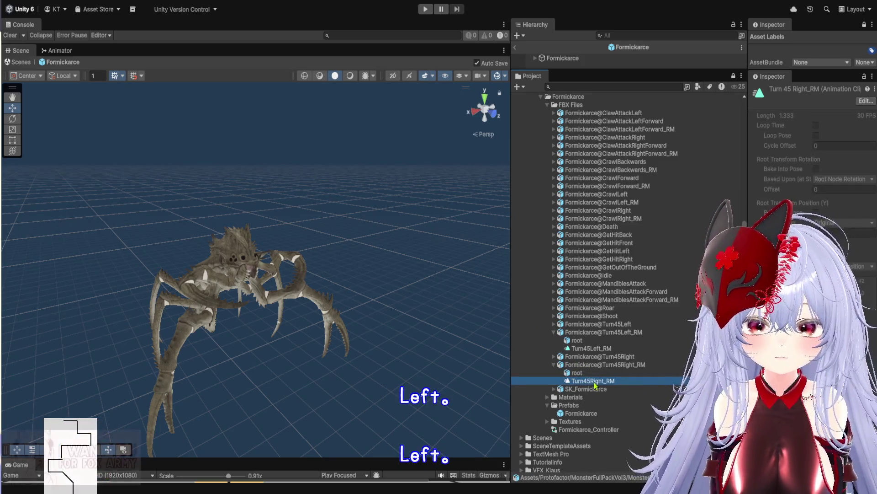
key(ctrl+d)
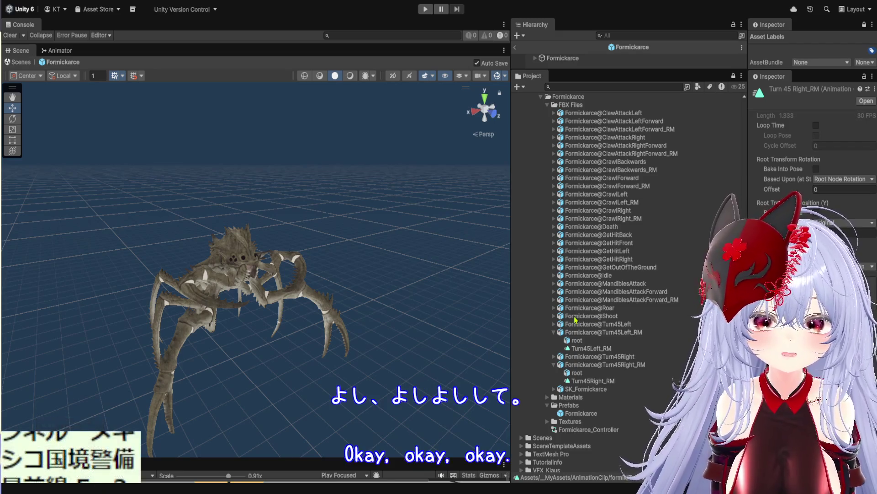
scroll(594, 316, up, 2)
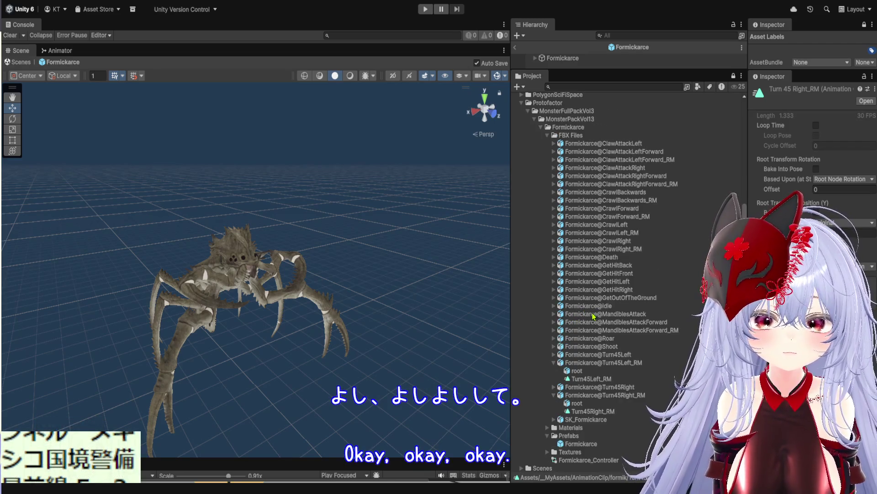
scroll(647, 302, up, 2)
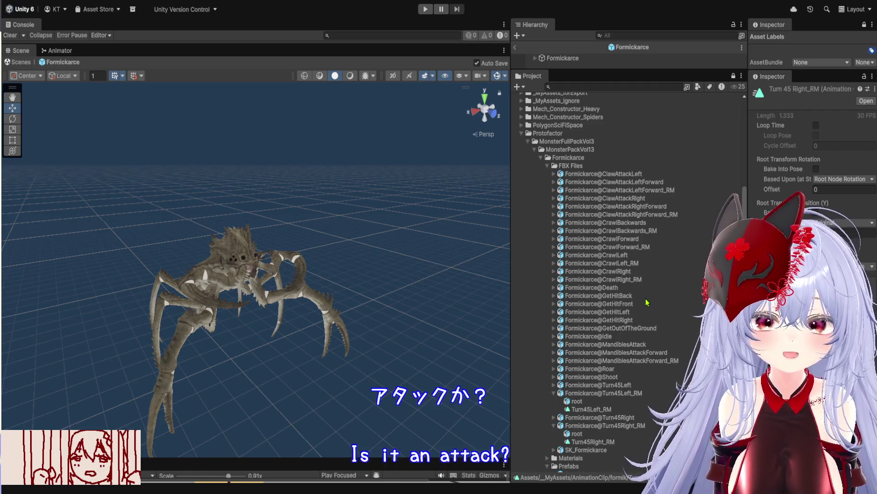
scroll(603, 284, up, 2)
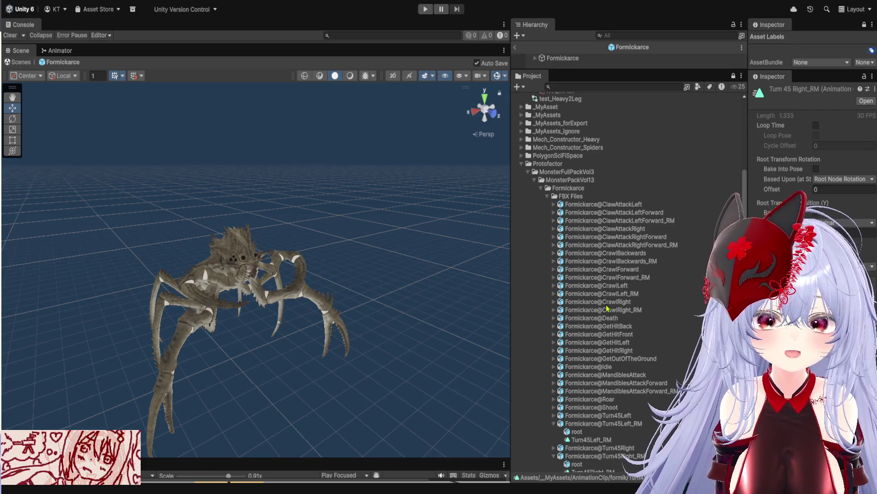
click(554, 424)
- Duplicate the CrawlBackwards_RM and CrawlForward_RM clips from their FBX files
click(555, 440)
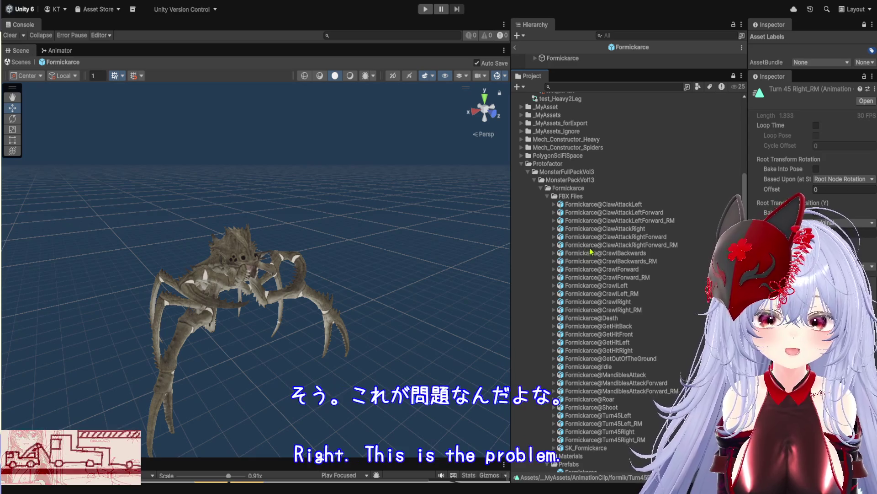
click(555, 262)
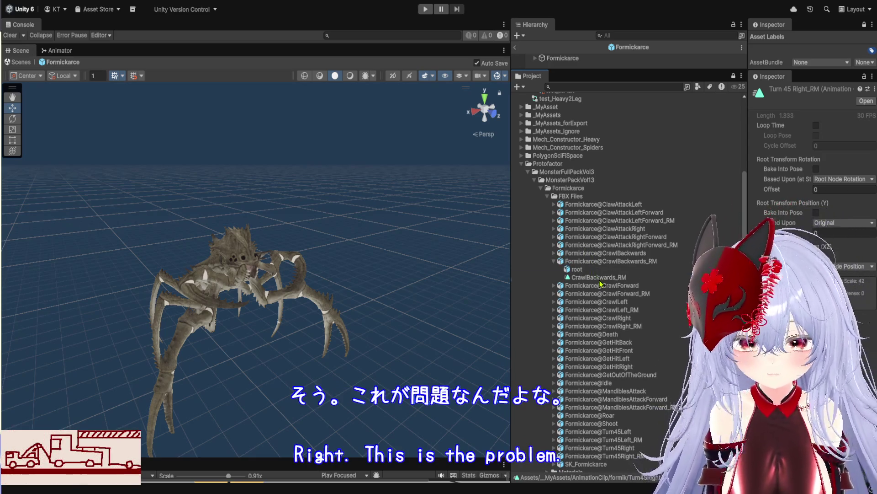
click(601, 278)
key(ctrl+d)
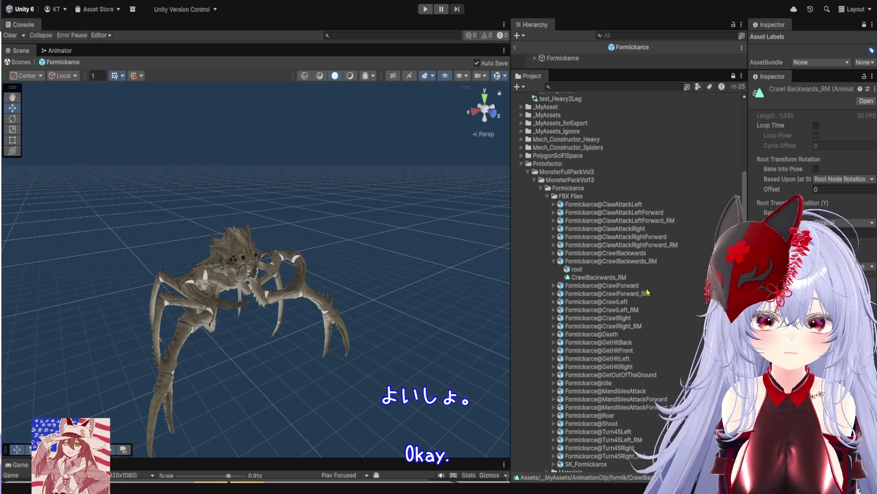
click(555, 294)
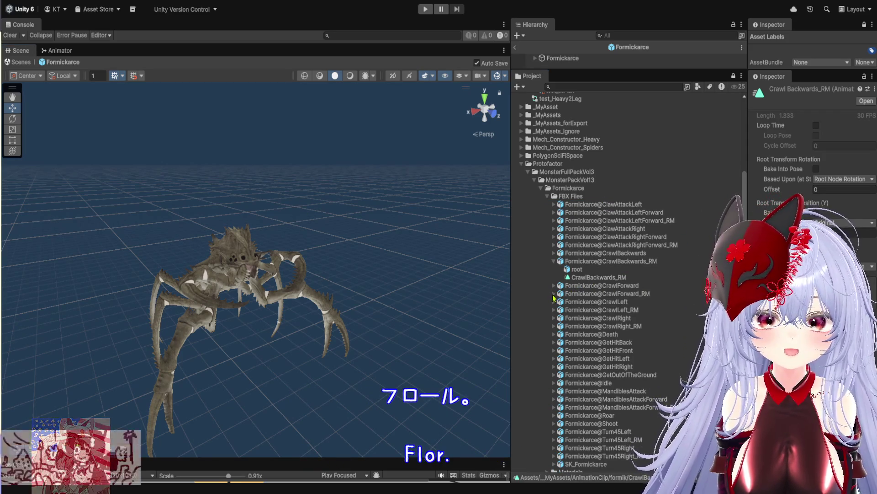
click(590, 310)
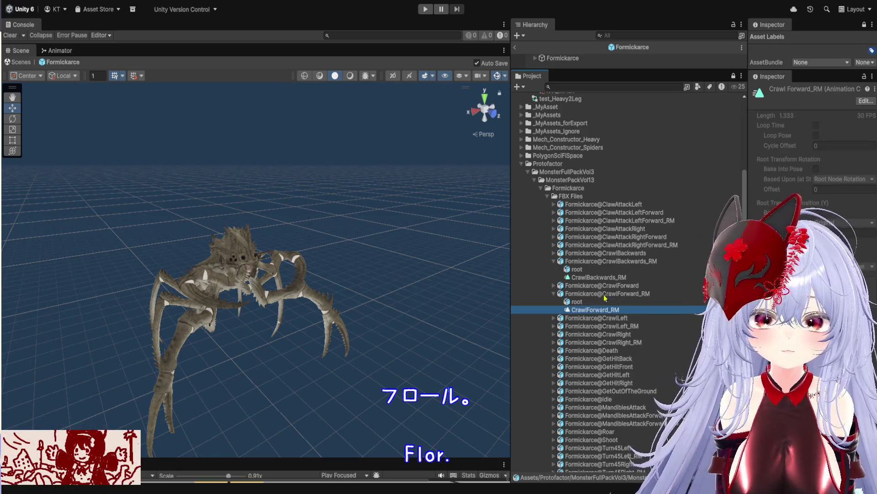
key(ctrl+d)
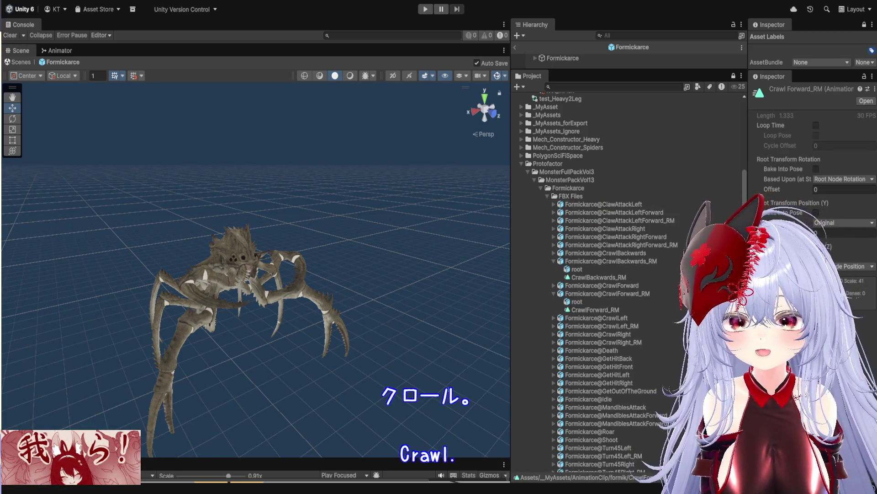
- Duplicate the CrawlLeft_RM clip and select the CrawlRight_RM clip
scroll(582, 323, down, 3)
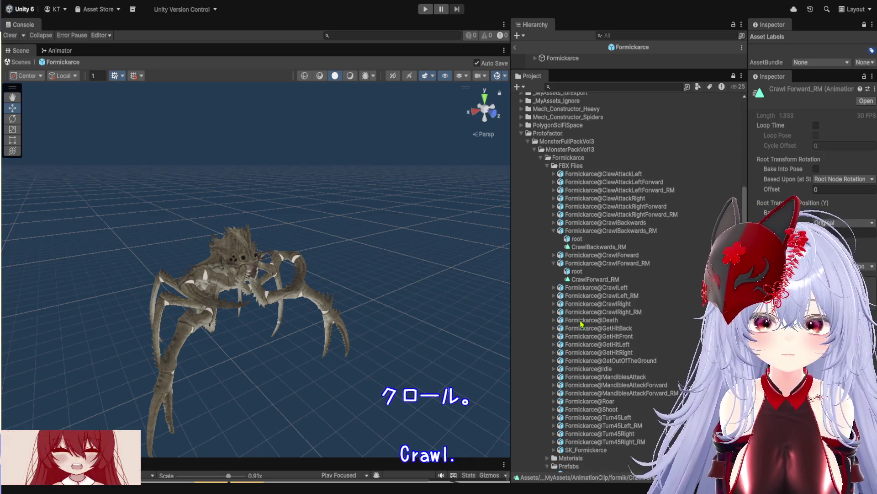
click(554, 296)
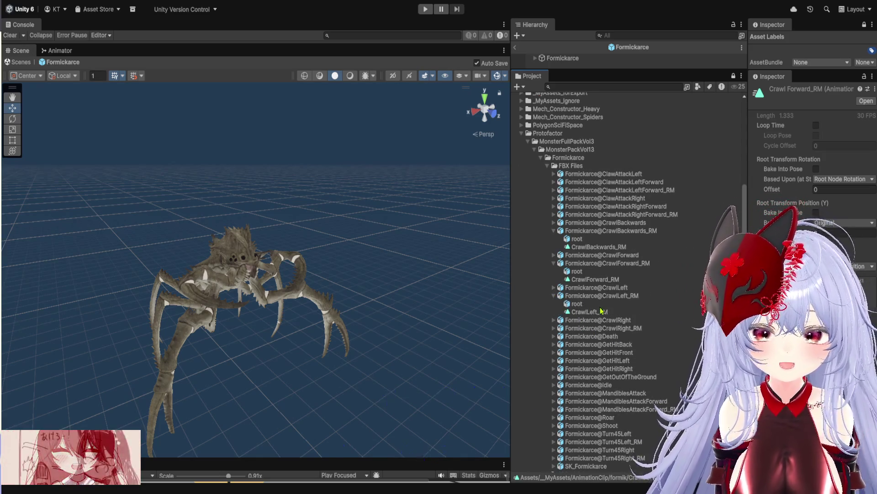
click(589, 311)
key(ctrl+d)
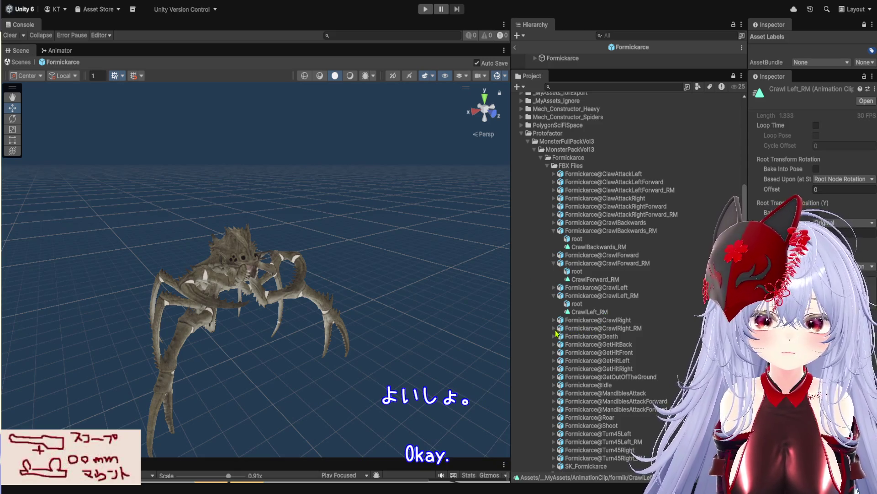
click(553, 328)
click(603, 343)
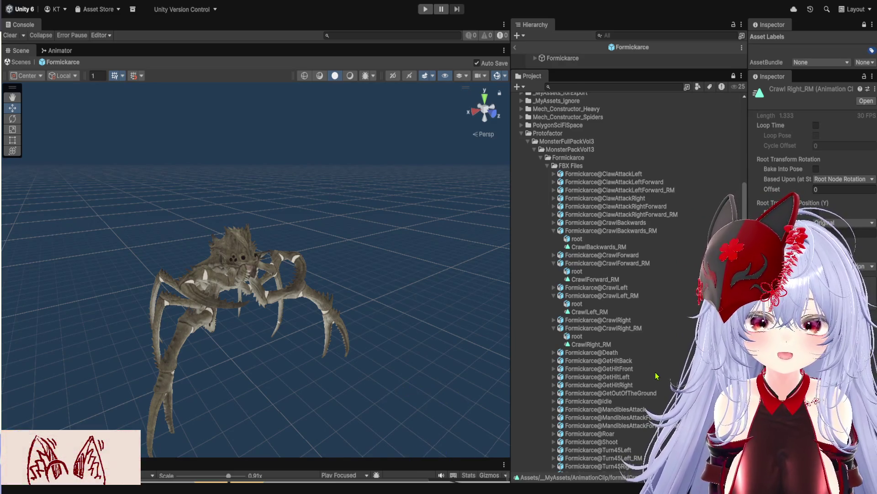
- Duplicate the Formickarce Idle clip and move Idle.anim into the formik folder
scroll(657, 375, down, 3)
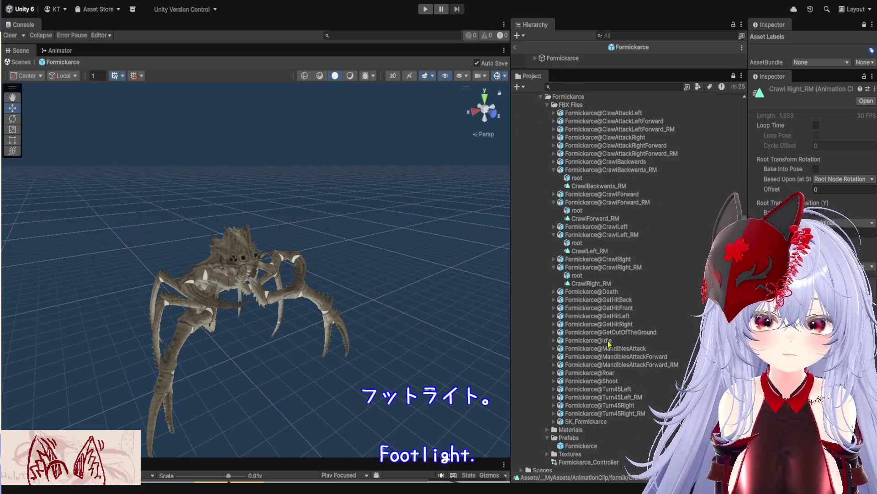
click(554, 340)
click(576, 356)
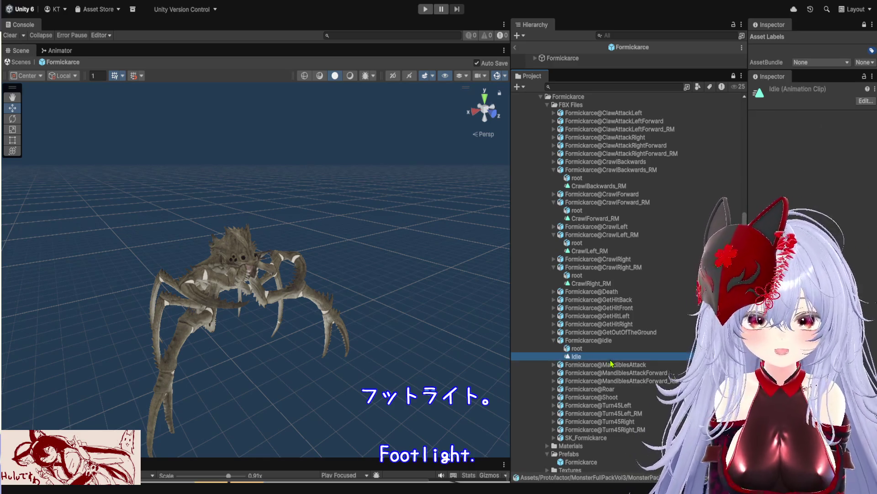
key(ctrl+d)
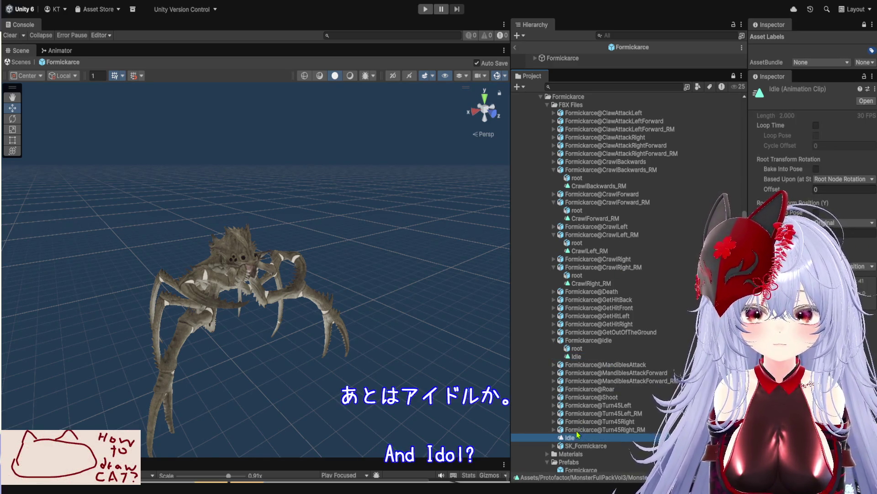
drag(576, 437, 551, 446)
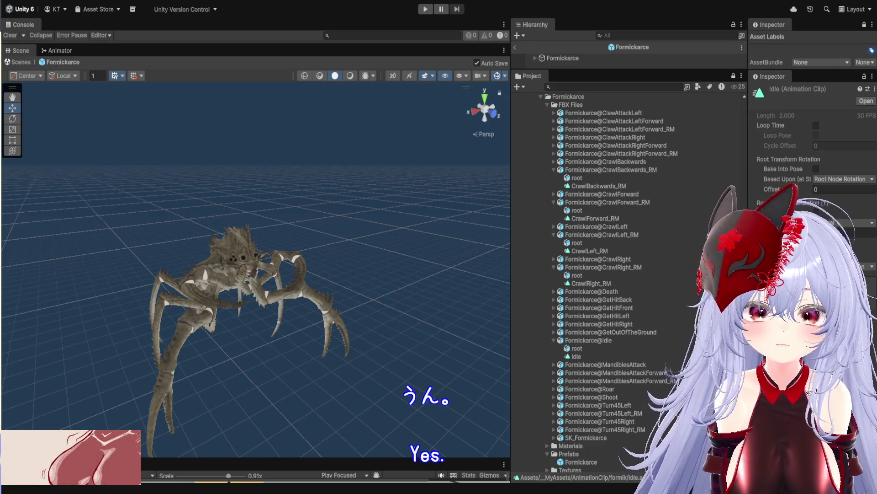
scroll(600, 366, up, 4)
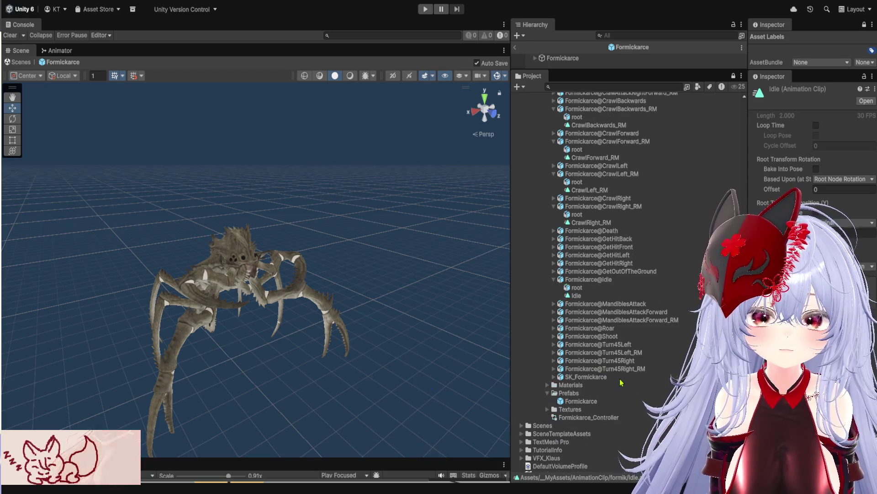
scroll(621, 382, up, 4)
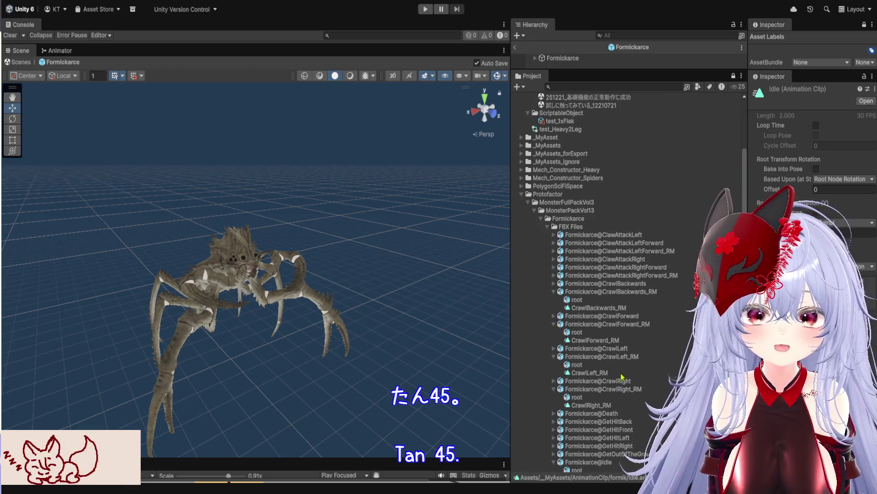
scroll(622, 376, up, 4)
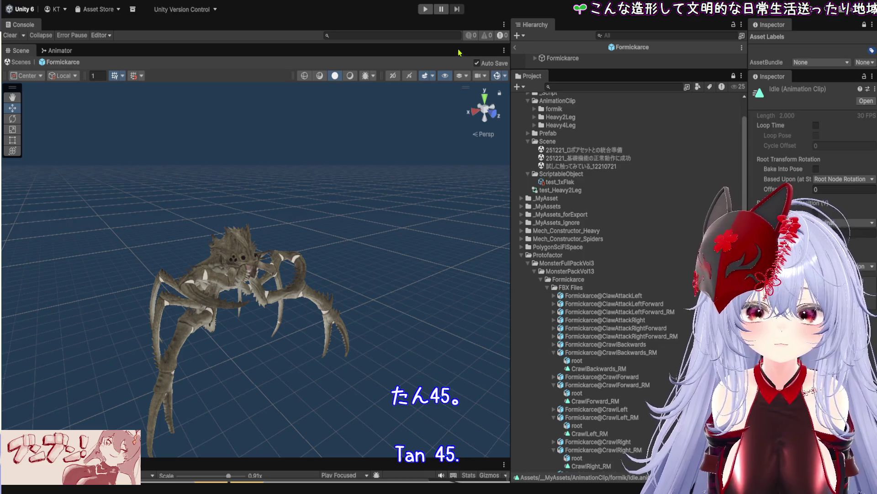
- Resize the editor panels, face the creature head-on, and enlarge the Game view below
drag(456, 46, 457, 73)
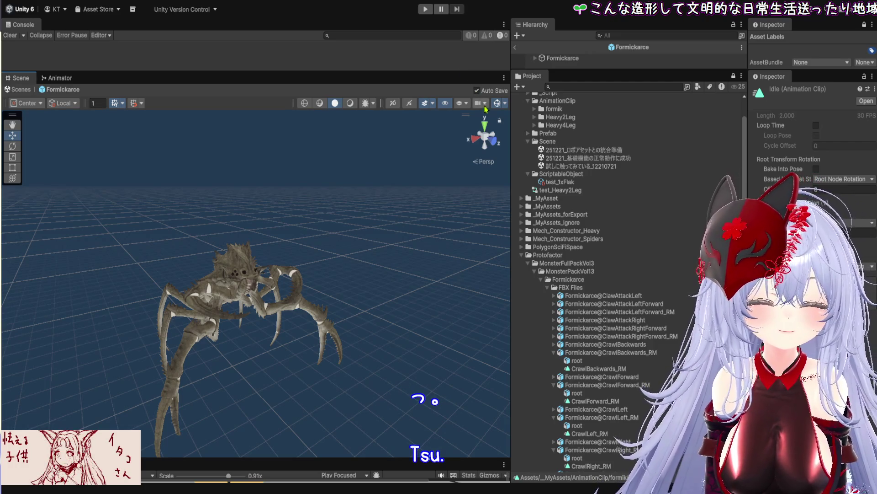
mouse_move(509, 143)
mouse_down()
mouse_move(640, 143)
mouse_move(612, 143)
mouse_up()
scroll(443, 332, up, 10)
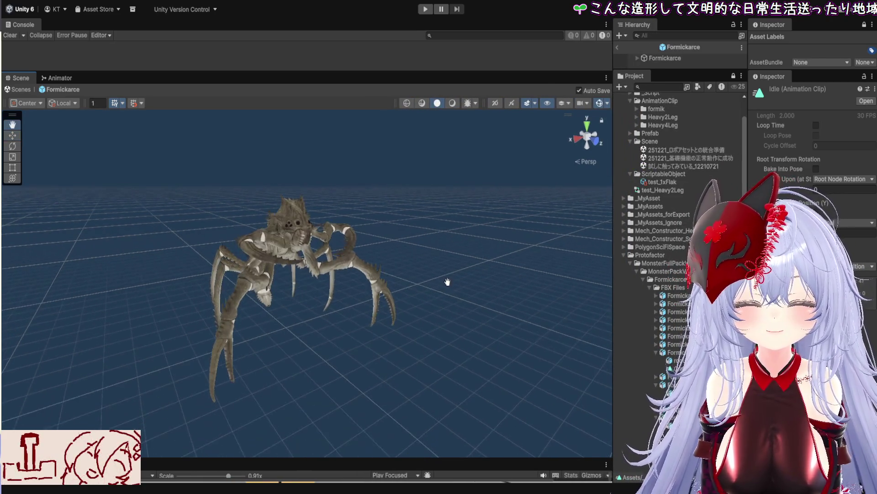
drag(424, 208, 318, 259)
scroll(334, 263, down, 8)
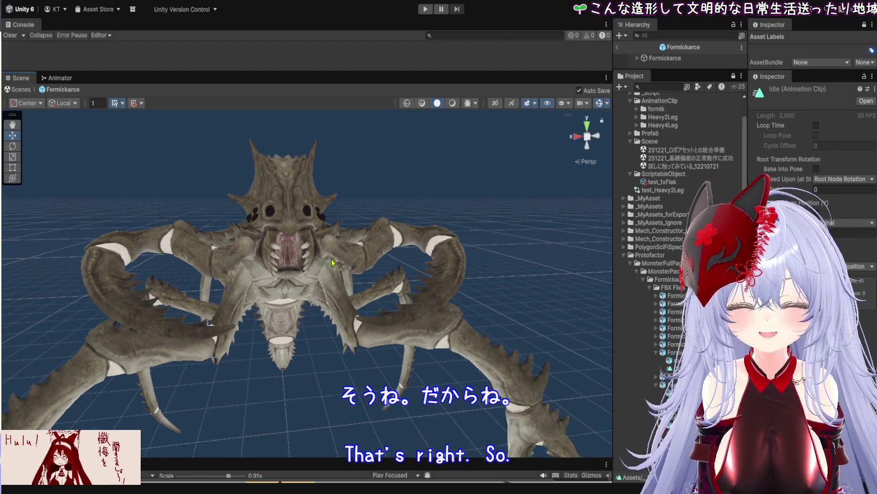
scroll(359, 294, down, 1)
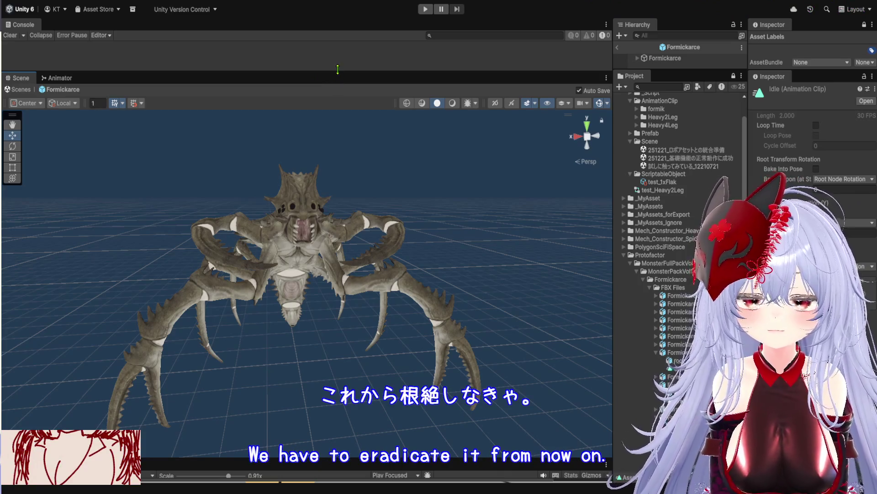
drag(338, 69, 355, 179)
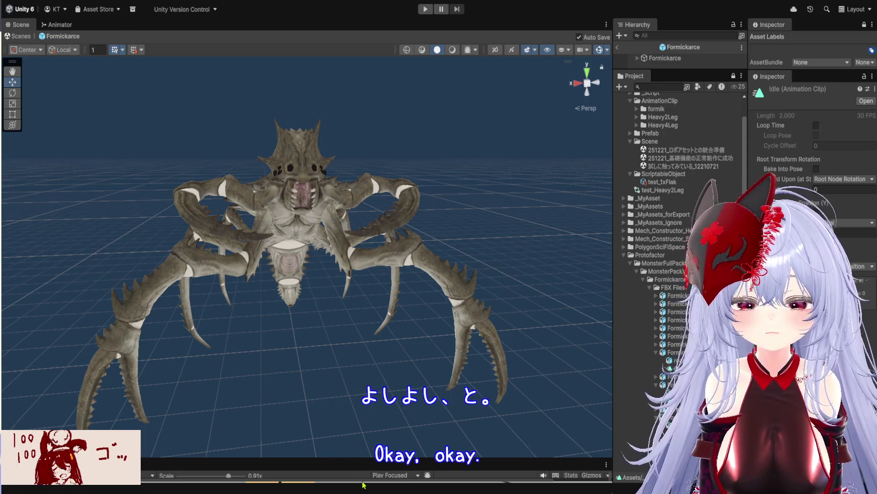
drag(366, 468, 369, 174)
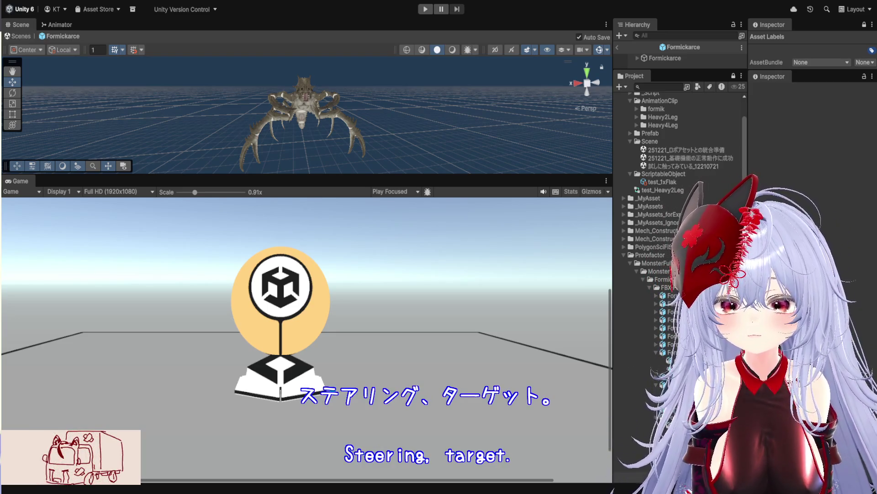
- Inspect Formickarce clip assets, enlarge the Scene view, and orbit to view the creature from above
click(686, 374)
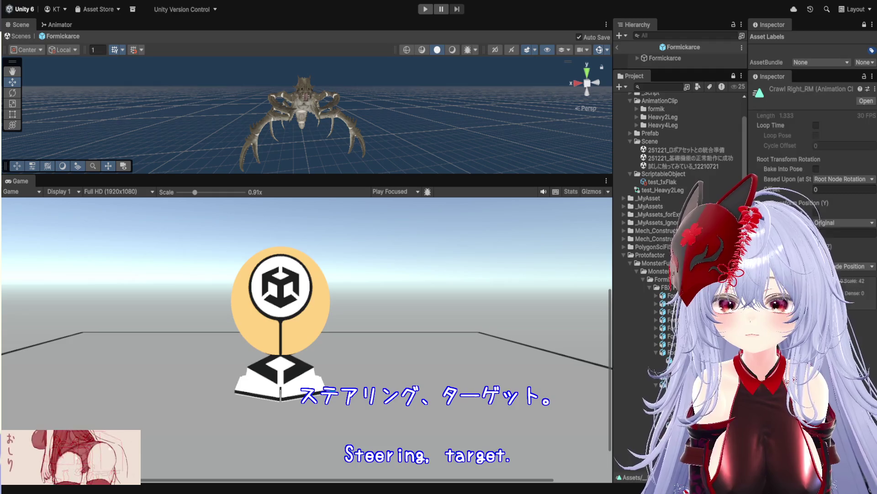
click(672, 360)
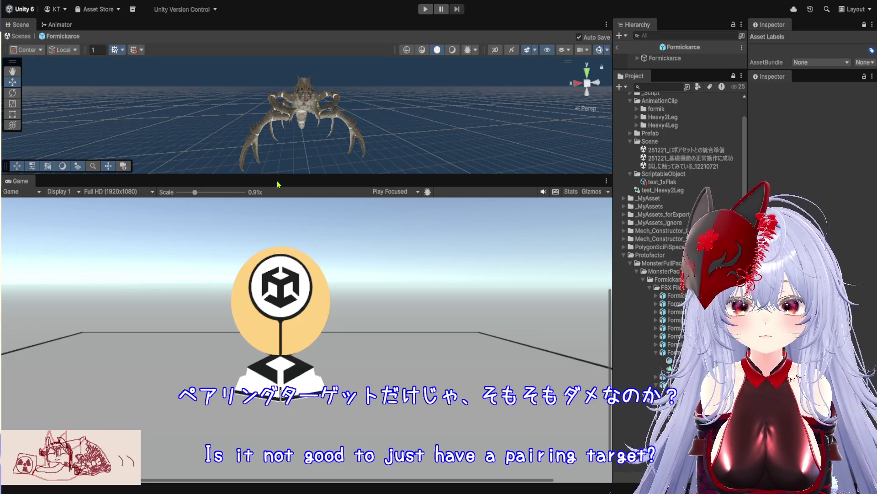
drag(280, 175, 284, 420)
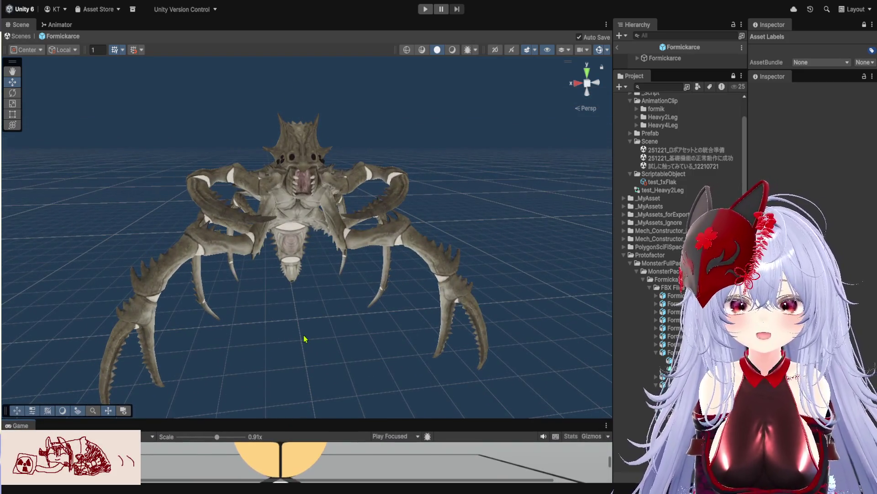
scroll(352, 284, up, 5)
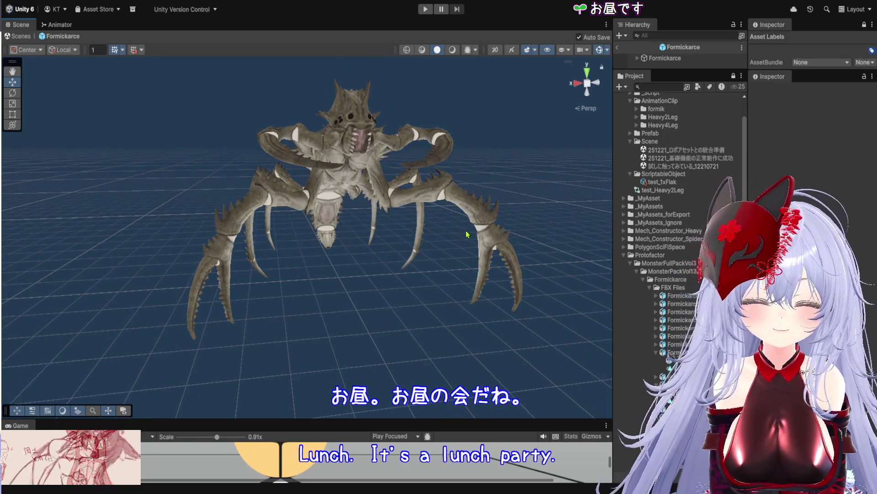
scroll(465, 233, down, 2)
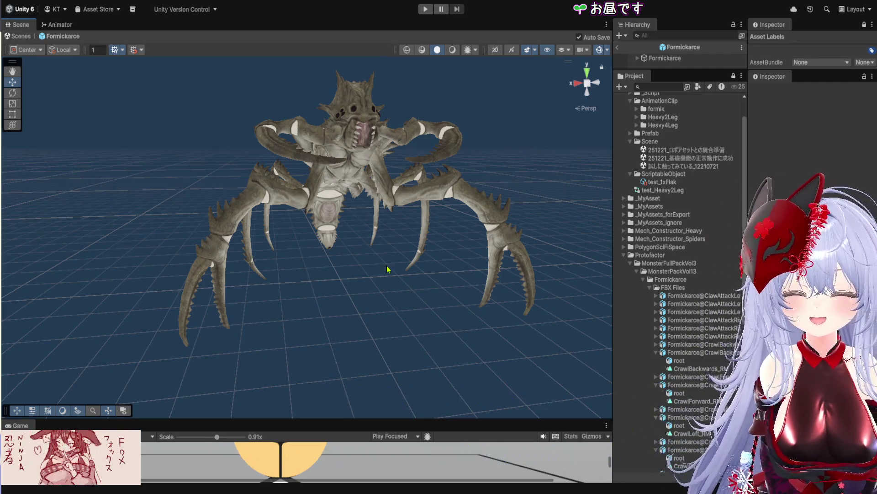
scroll(380, 248, down, 1)
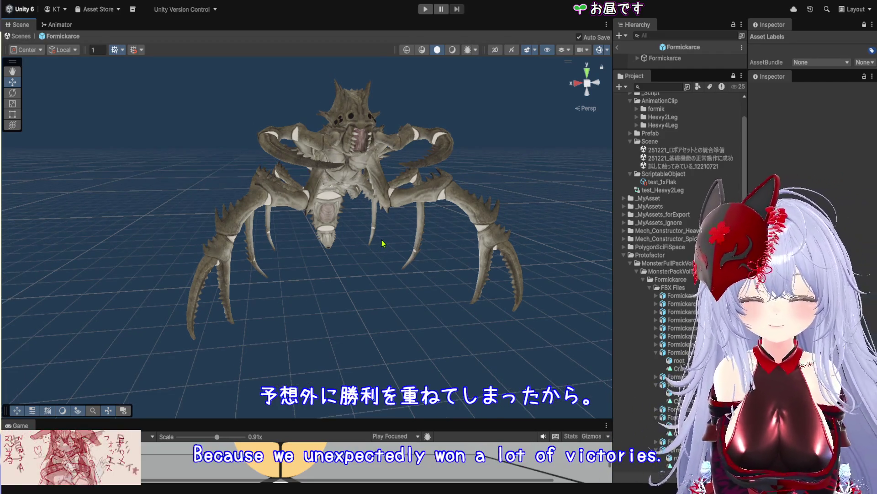
scroll(392, 214, up, 2)
drag(391, 213, 345, 241)
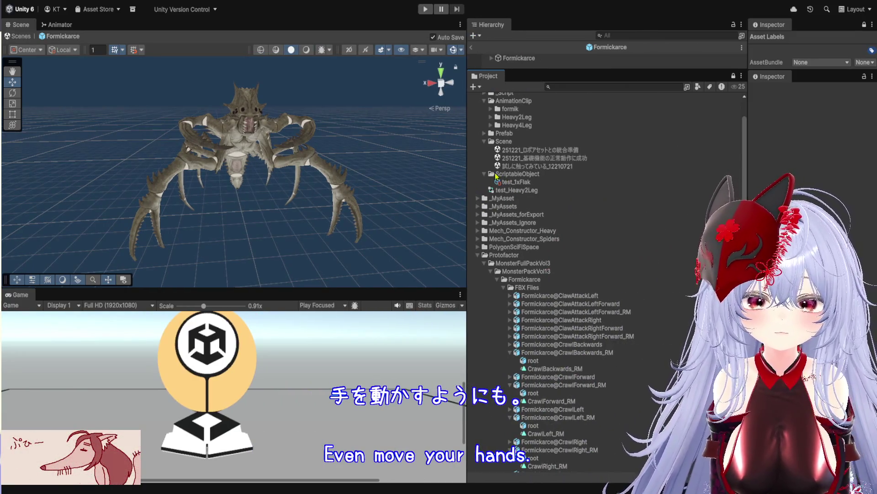
- Collapse ScriptableObject and resize the Hierarchy and Project panels to show more folders
click(486, 175)
scroll(547, 227, up, 3)
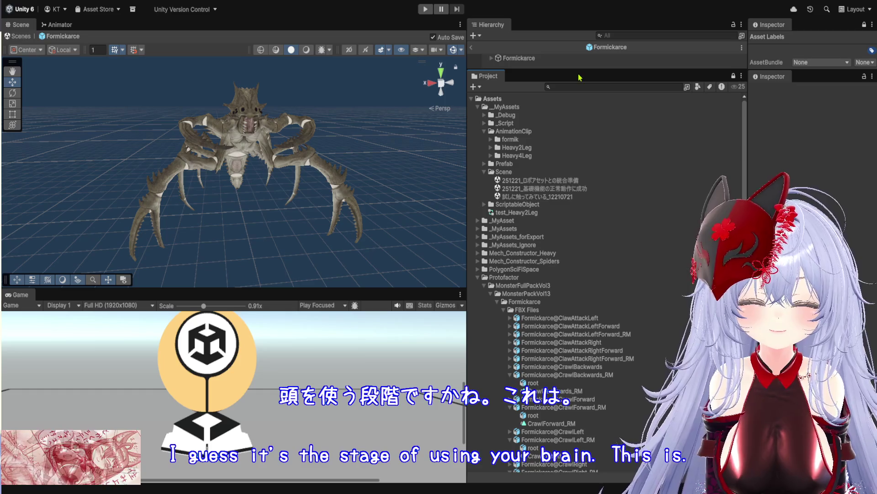
drag(563, 69, 563, 371)
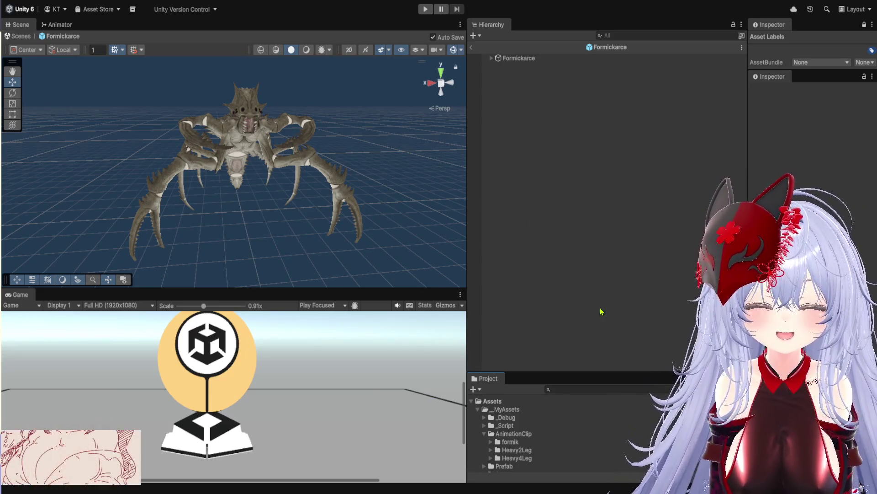
drag(611, 372, 615, 202)
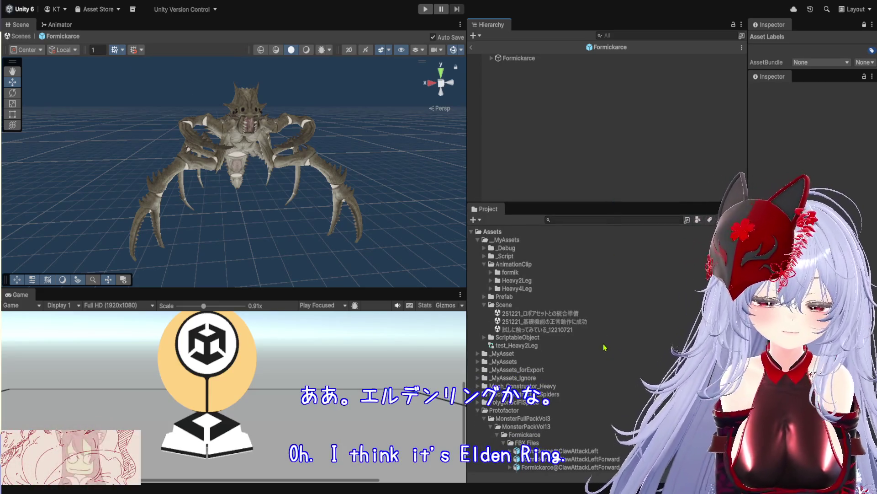
scroll(533, 378, down, 15)
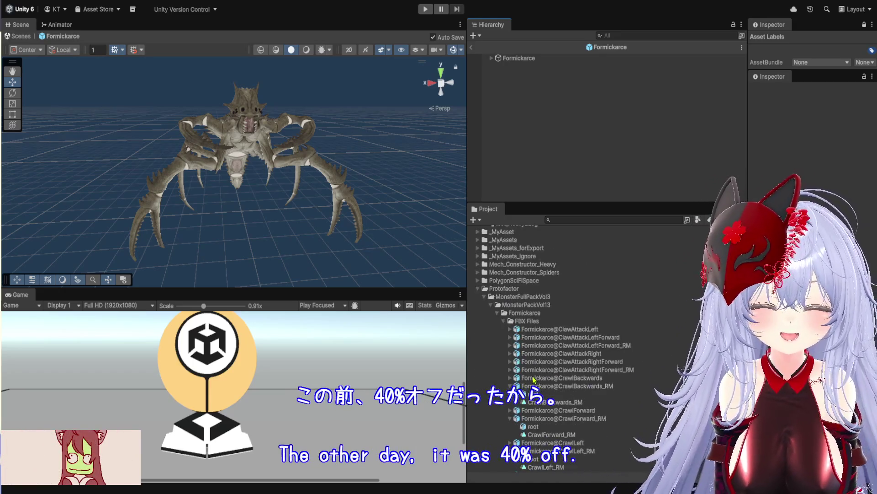
scroll(531, 366, up, 15)
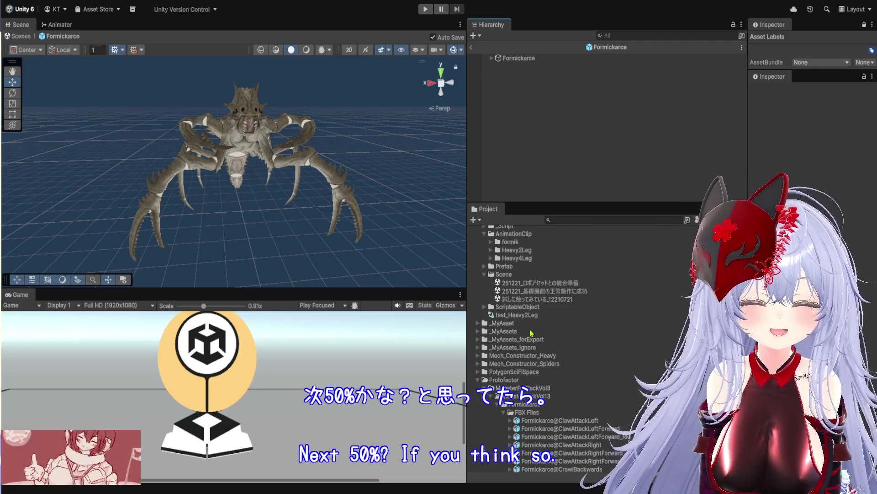
scroll(532, 320, up, 2)
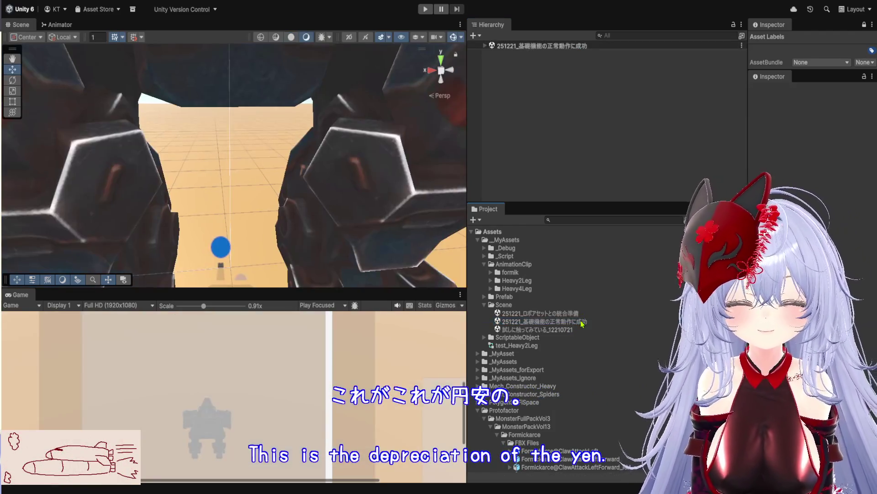
scroll(401, 231, down, 5)
- Enter Play mode and enlarge the running Game view
click(425, 9)
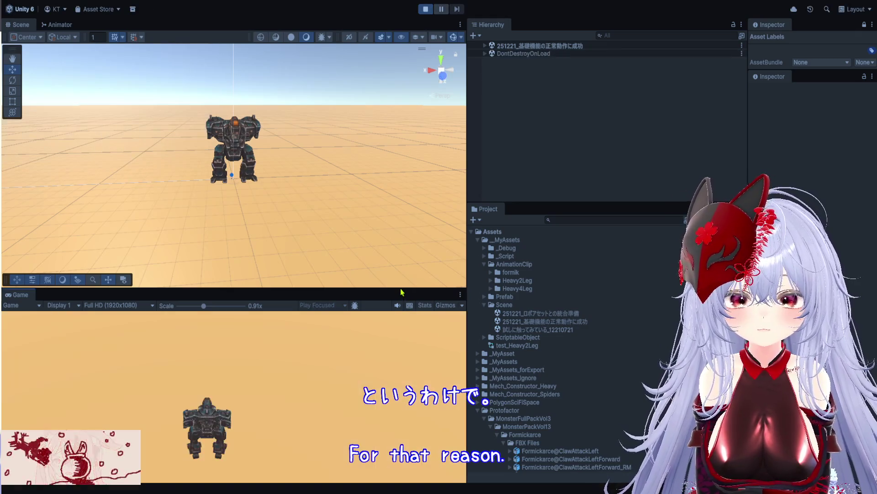
drag(401, 292, 401, 77)
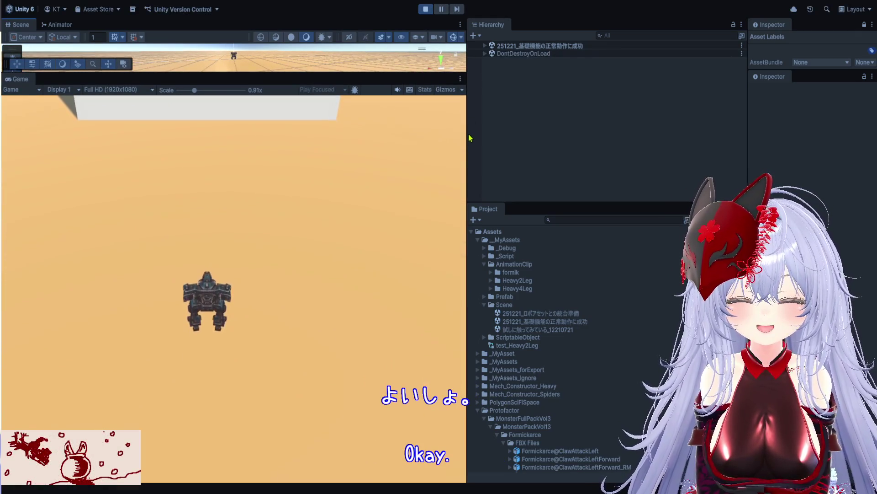
drag(470, 137, 519, 128)
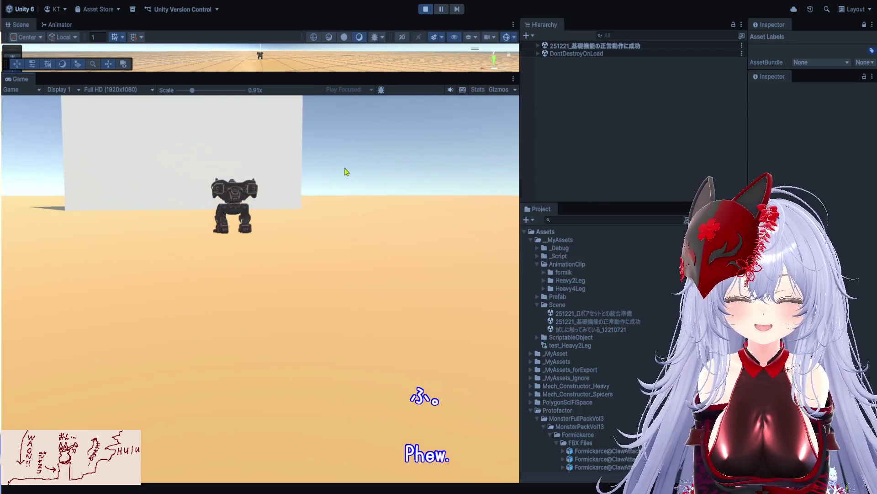
drag(520, 167, 582, 170)
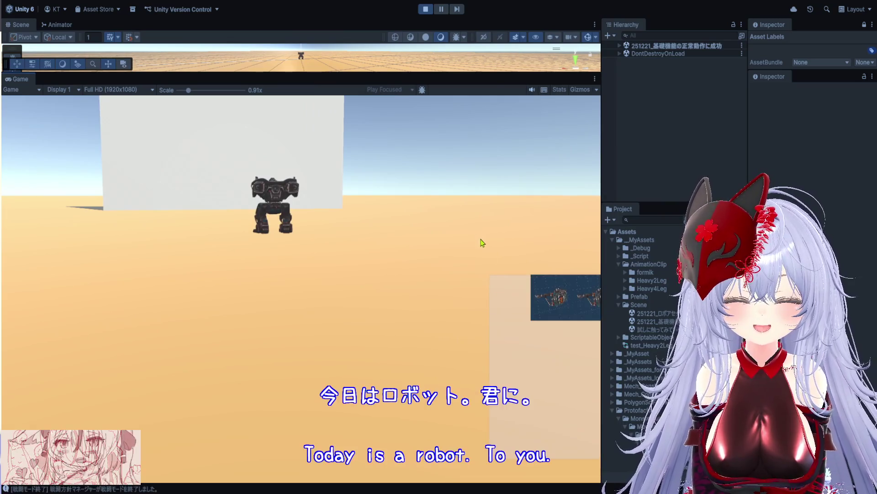
- Attach weapon parts to the robot's left side, including test_SingleFlak
click(539, 284)
click(583, 295)
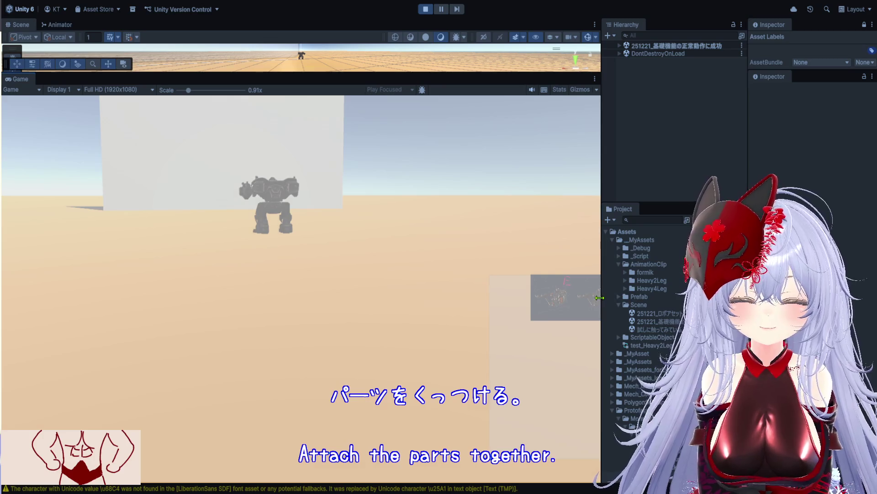
drag(599, 297, 689, 297)
click(671, 295)
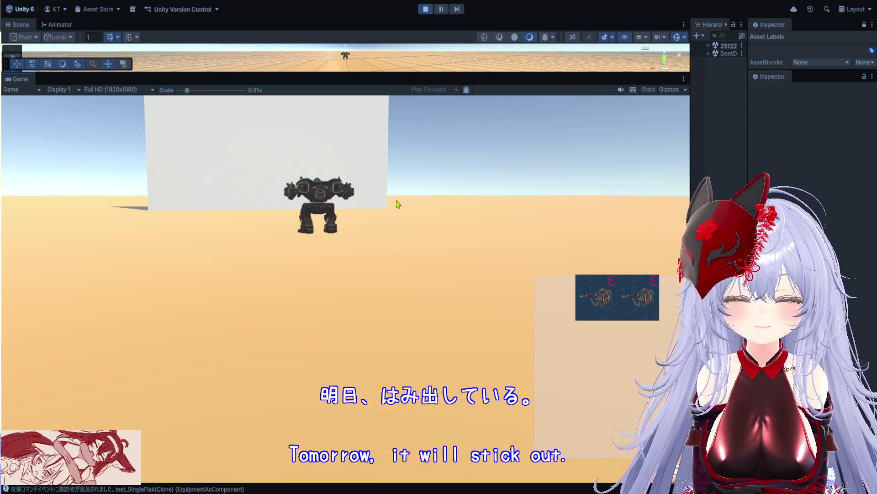